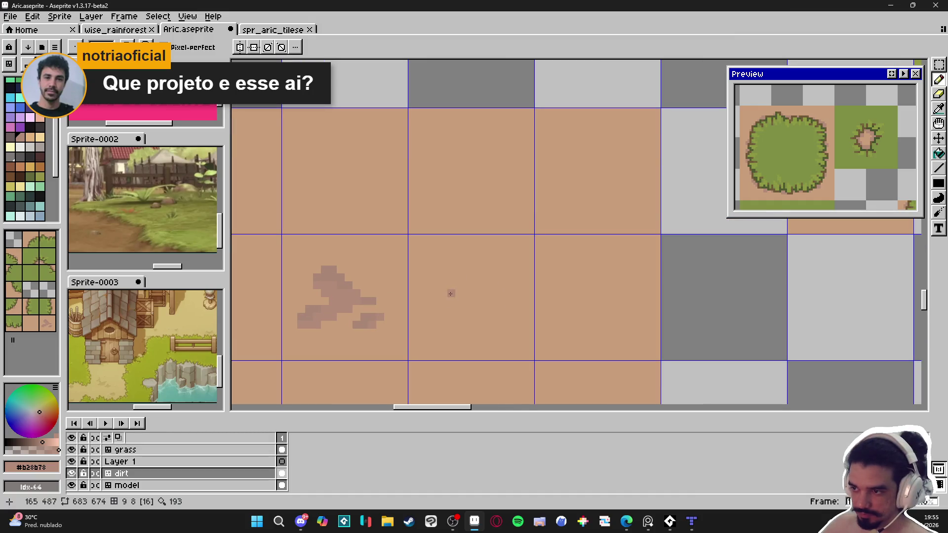
Dab darker pixels and draw a short hook-shaped stroke right of the dirt tile's blotch
click(452, 262)
click(460, 254)
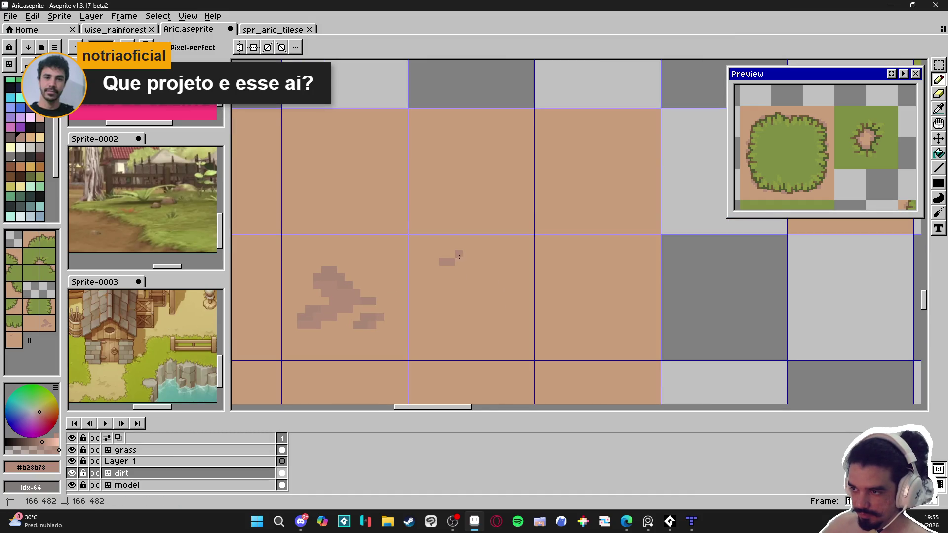
click(452, 255)
drag(466, 261, 474, 278)
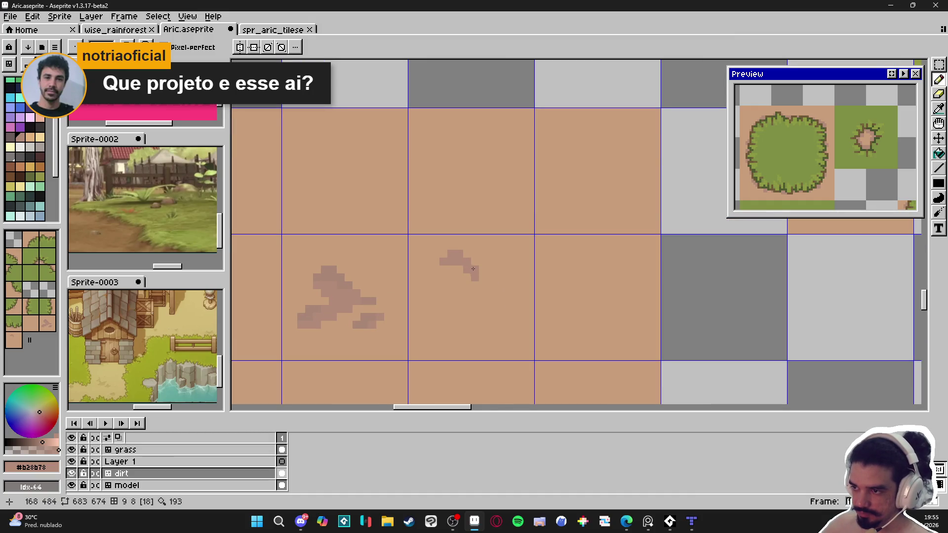
click(472, 288)
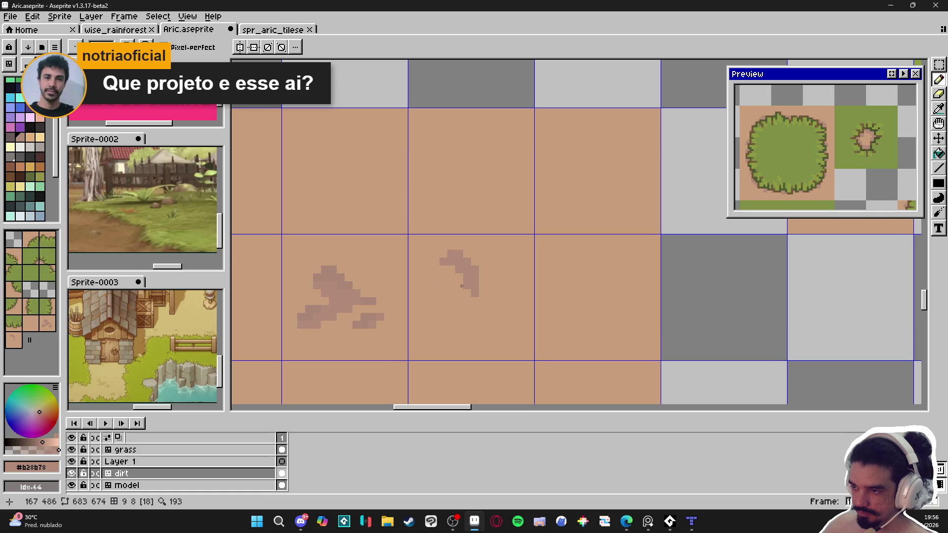
scroll(422, 316, down, 2)
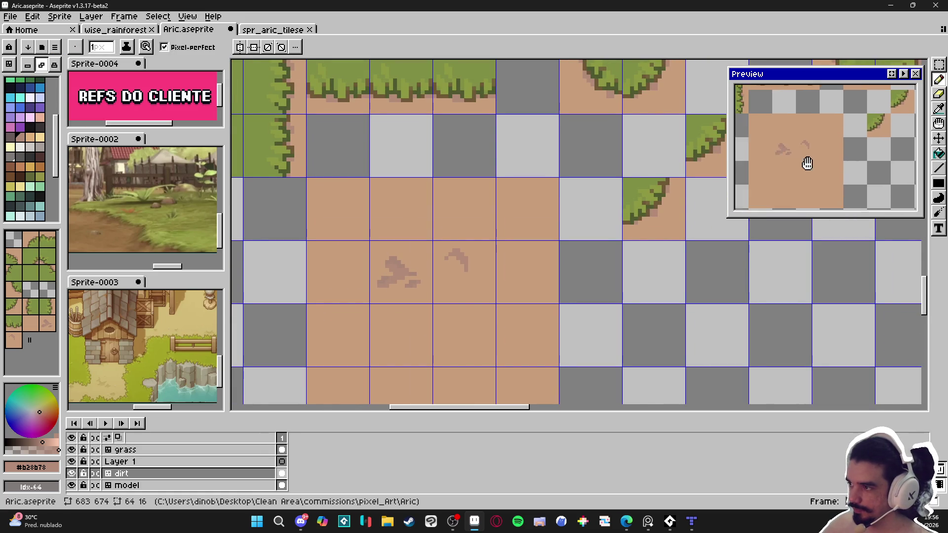
drag(806, 161, 787, 174)
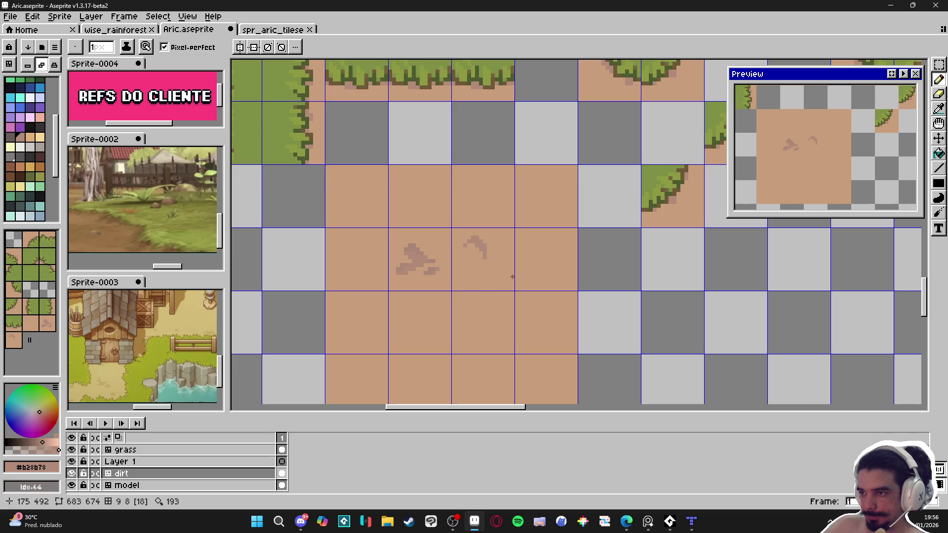
scroll(455, 278, up, 2)
Paint out the old dark blotch and stray dot with dirt colour, then resample the mark colour
mouse_move(434, 273)
mouse_down()
mouse_move(426, 257)
mouse_move(370, 254)
mouse_move(452, 232)
mouse_up()
click(393, 215)
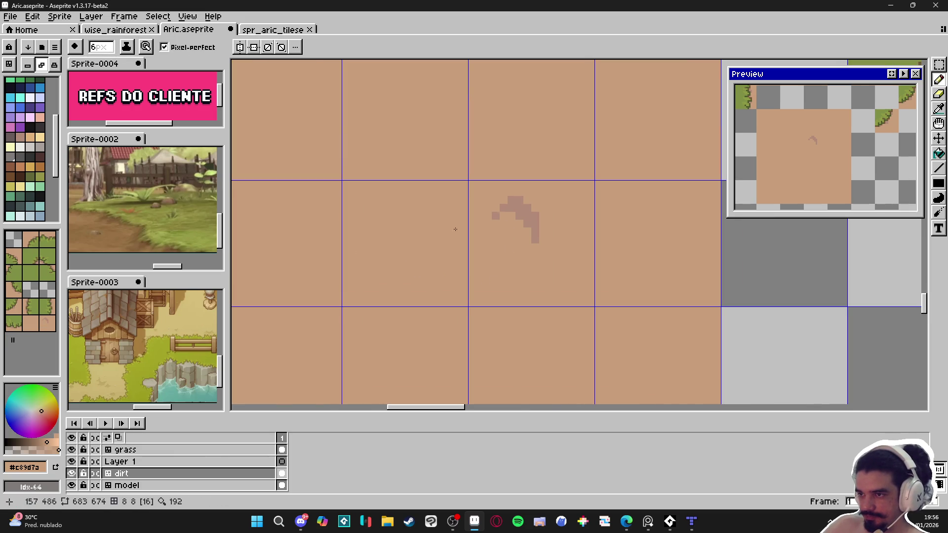
alt+click(529, 206)
mouse_move(529, 213)
mouse_down()
mouse_move(526, 244)
mouse_move(535, 235)
mouse_move(379, 245)
mouse_move(391, 272)
mouse_up()
alt+click(543, 262)
key(ctrl+z)
alt+click(529, 204)
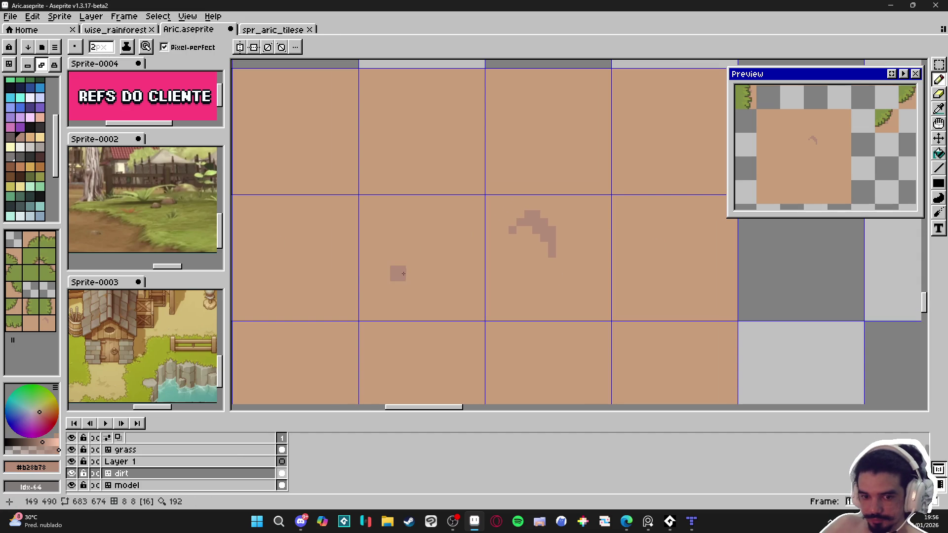
With a 1 px brush, draw a thin darker crescent curve on the dirt tile
key(minus)
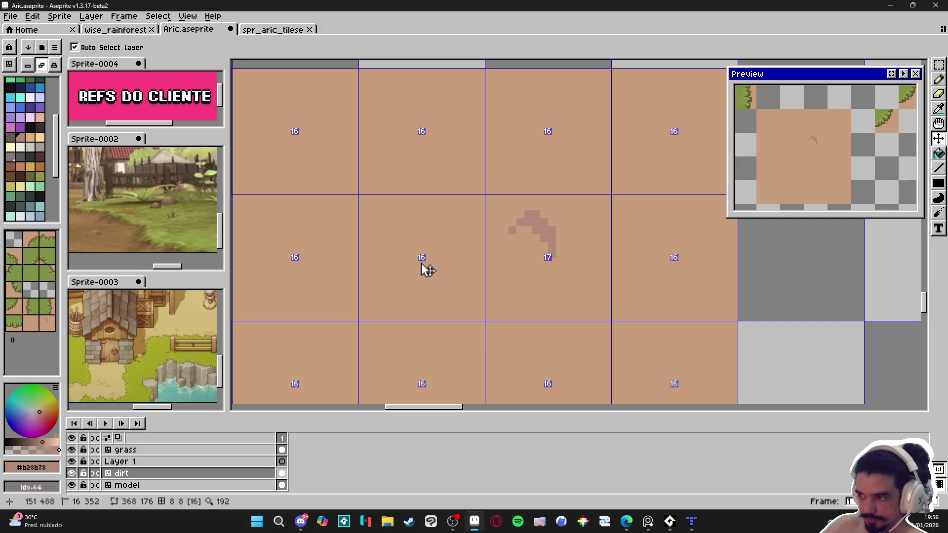
mouse_move(409, 253)
mouse_down()
mouse_move(431, 269)
mouse_move(457, 247)
mouse_move(441, 222)
mouse_up()
mouse_move(416, 270)
mouse_down()
mouse_move(425, 270)
mouse_move(408, 262)
mouse_up()
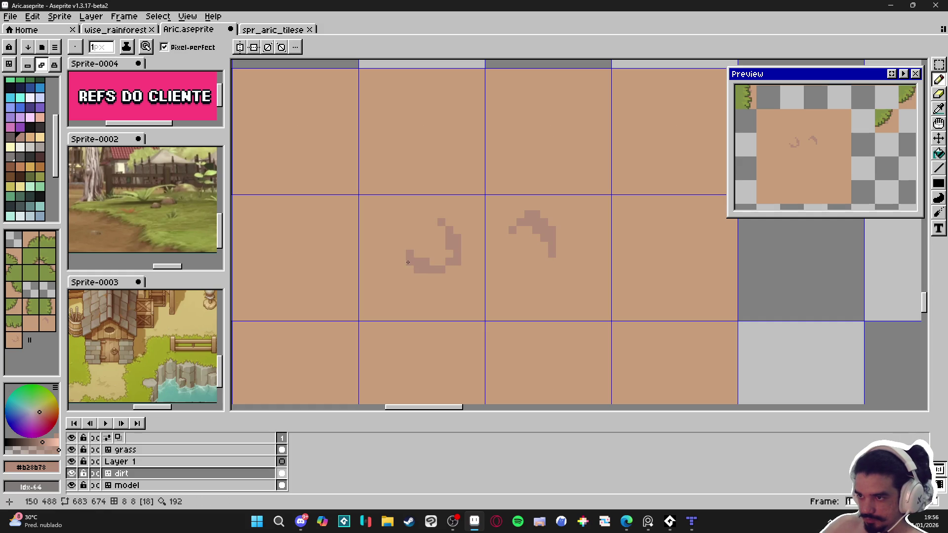
drag(441, 222, 418, 214)
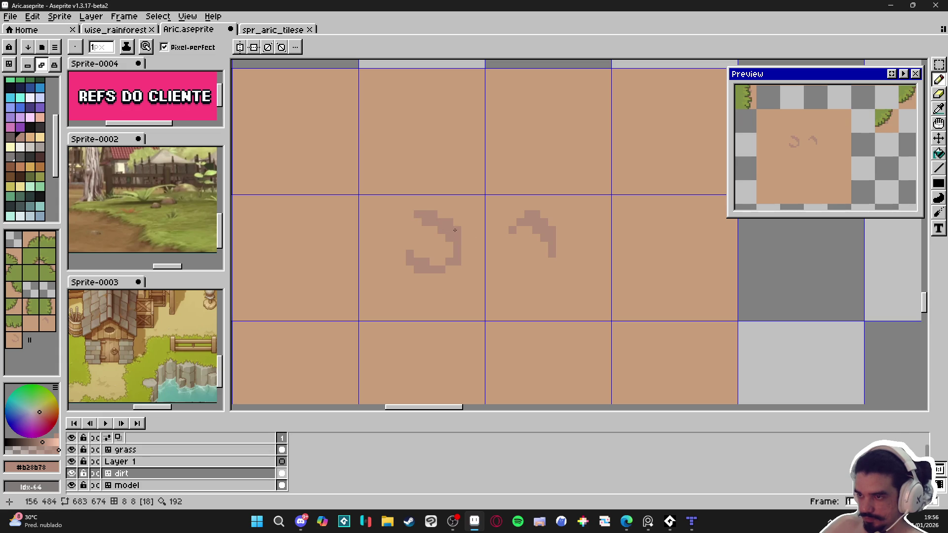
Erase stray pixels around the crescent and paint out the right hook-shaped mark with dirt colour
alt+click(445, 247)
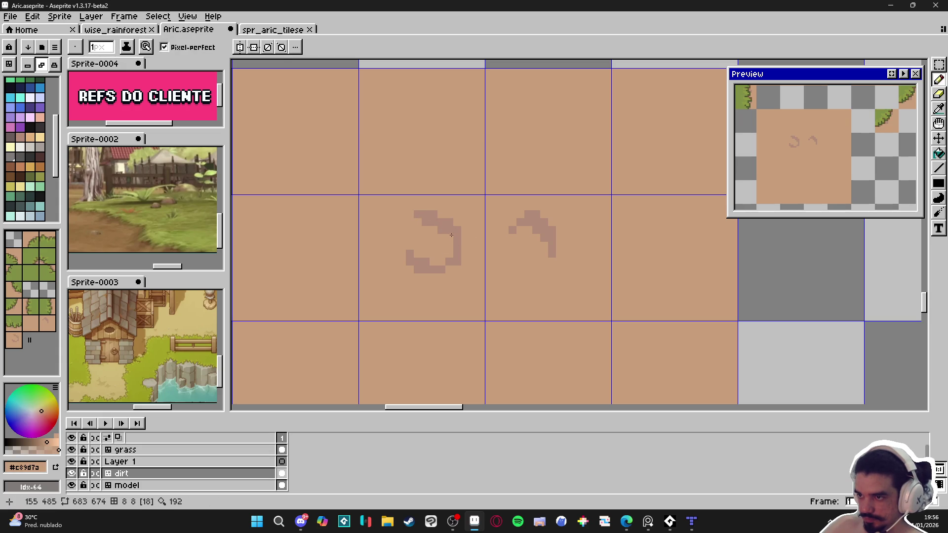
click(425, 223)
click(433, 222)
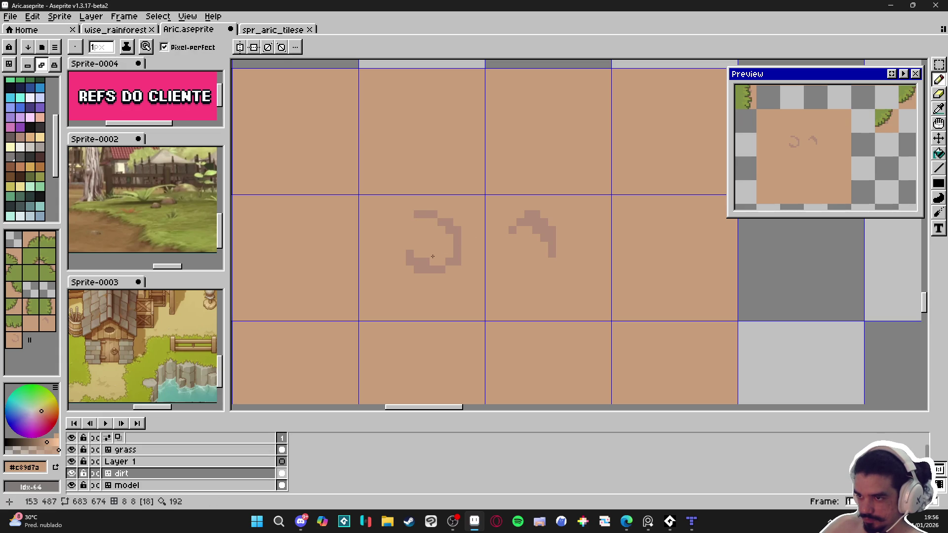
click(410, 261)
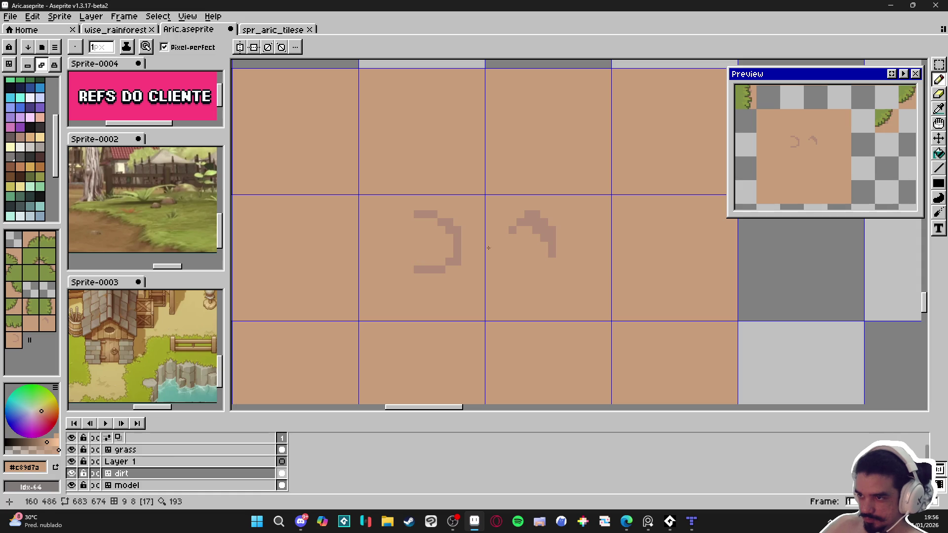
drag(552, 249, 518, 227)
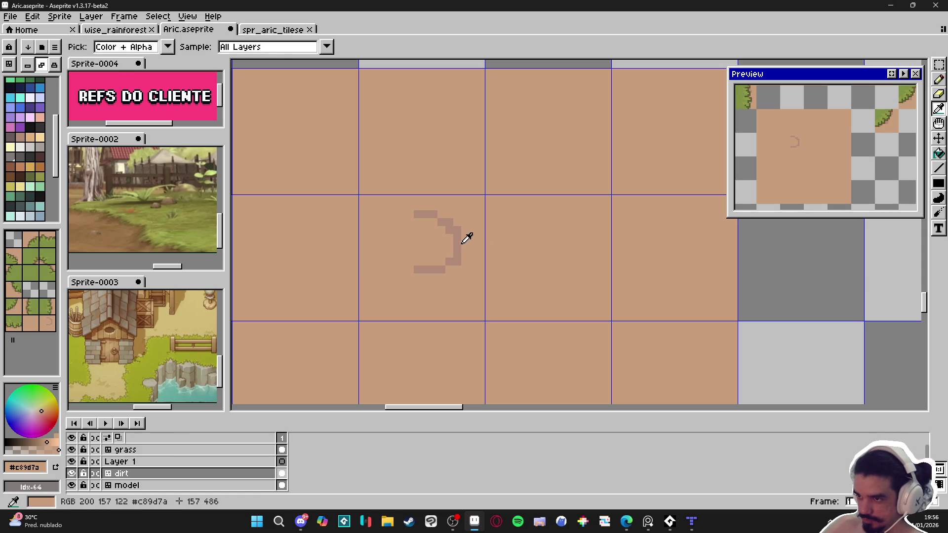
alt+click(454, 247)
key(minus)
key(minus)
key(minus)
drag(413, 261, 423, 269)
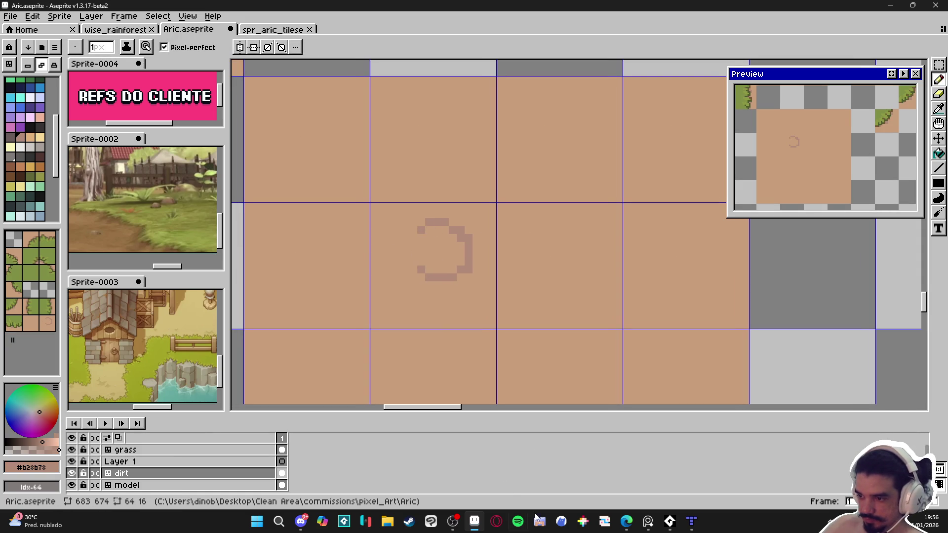
Add a dark speck below-left of the crescent and thicken its second row and right side
click(454, 524)
click(455, 525)
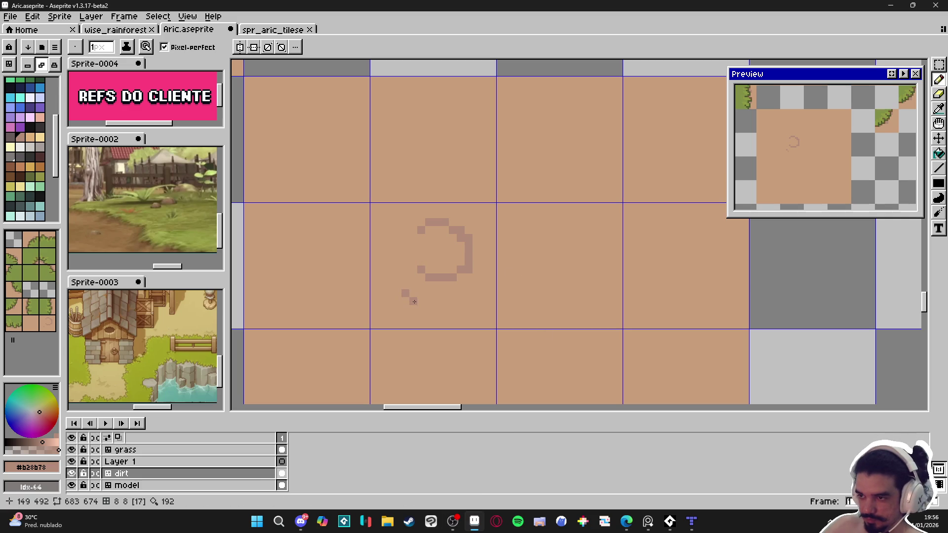
mouse_move(415, 301)
mouse_down()
mouse_move(405, 311)
mouse_move(394, 302)
mouse_up()
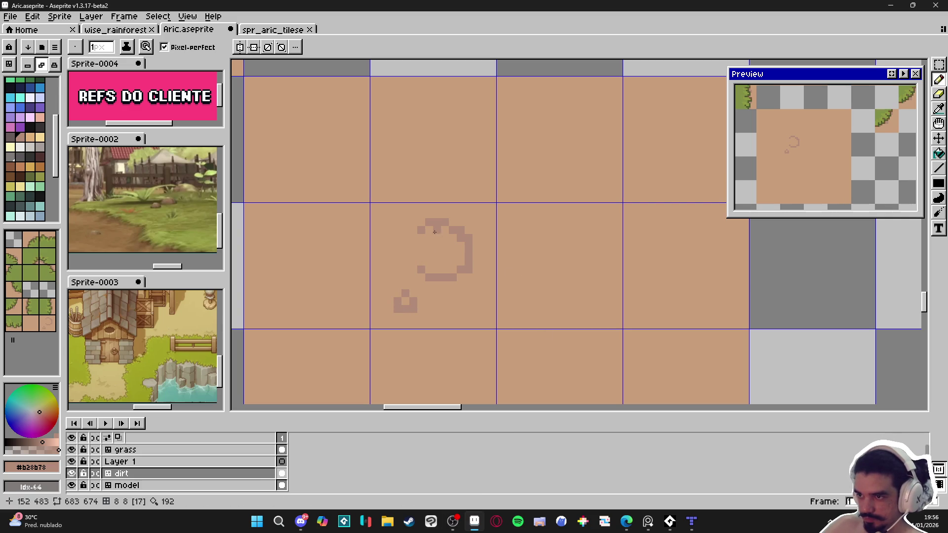
drag(434, 232, 447, 231)
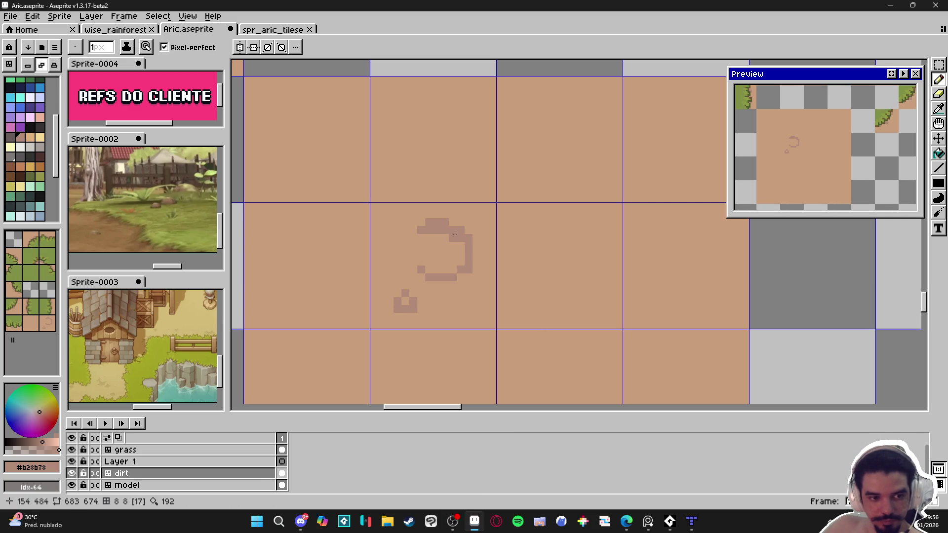
click(445, 238)
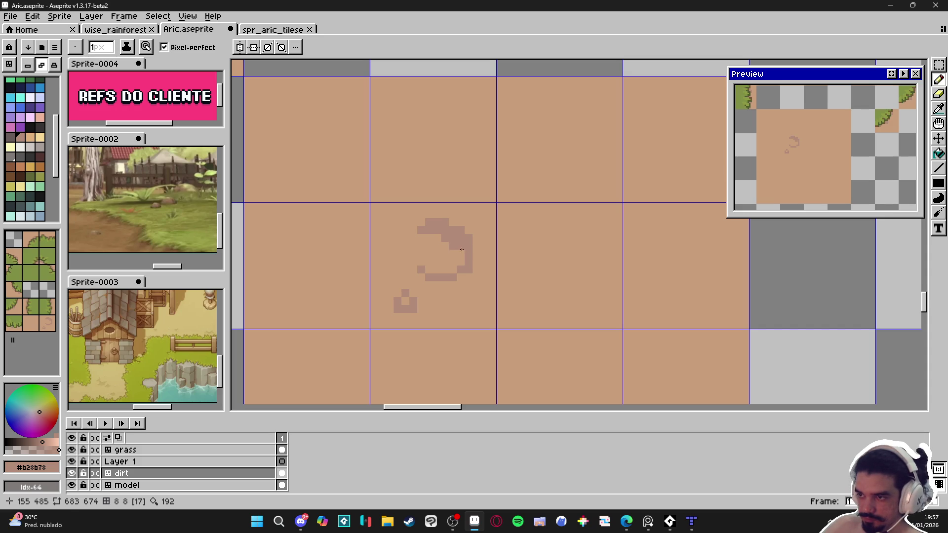
drag(463, 258, 463, 265)
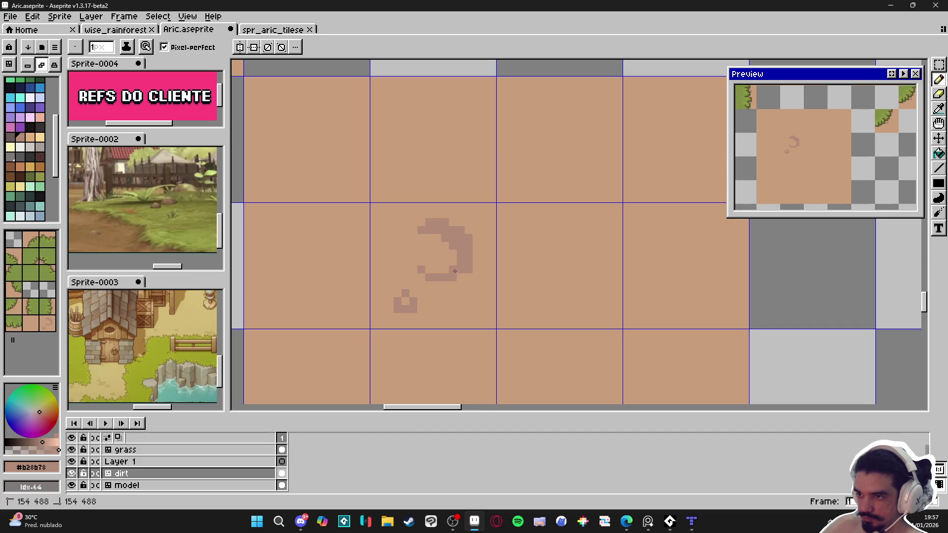
Shade the crescent's second row with #695b59 at about 49 alpha
scroll(491, 283, up, 1)
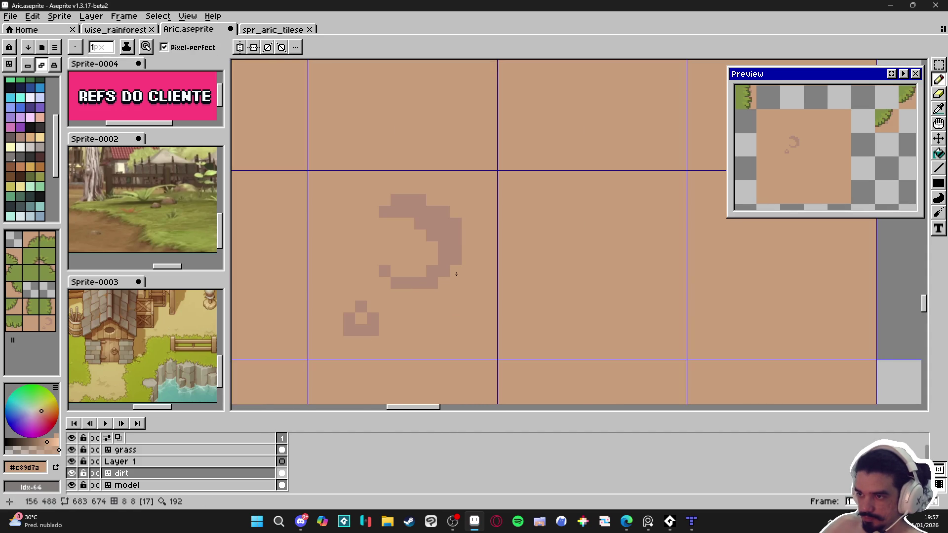
scroll(481, 277, up, 1)
scroll(441, 207, down, 1)
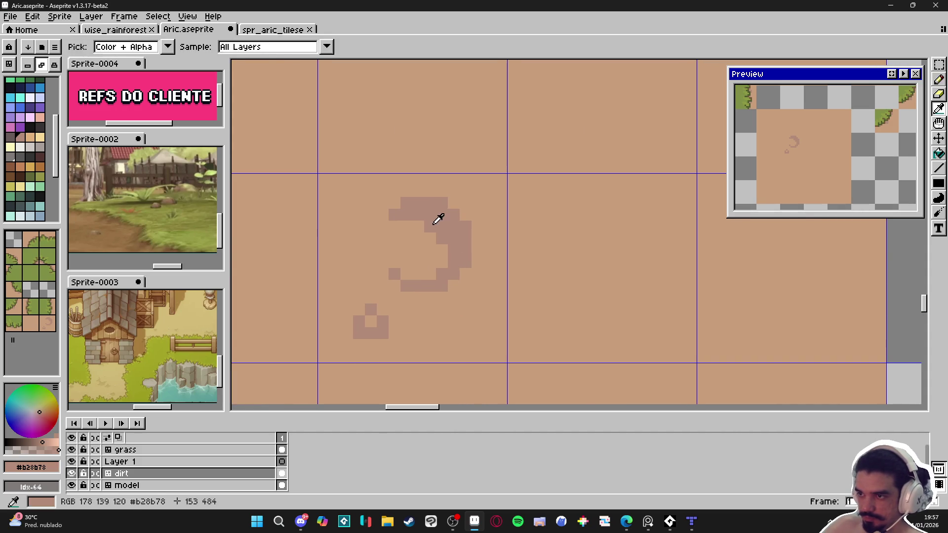
click(11, 137)
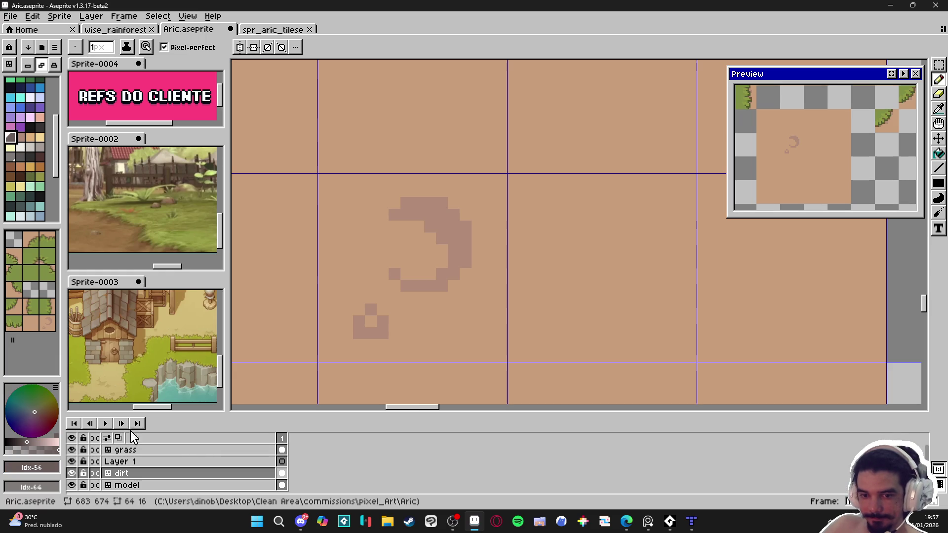
click(20, 450)
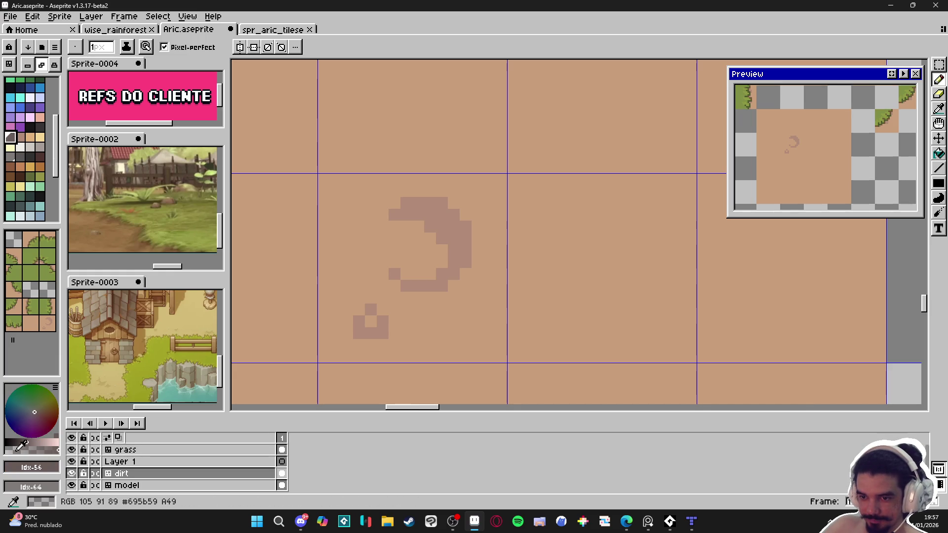
click(13, 450)
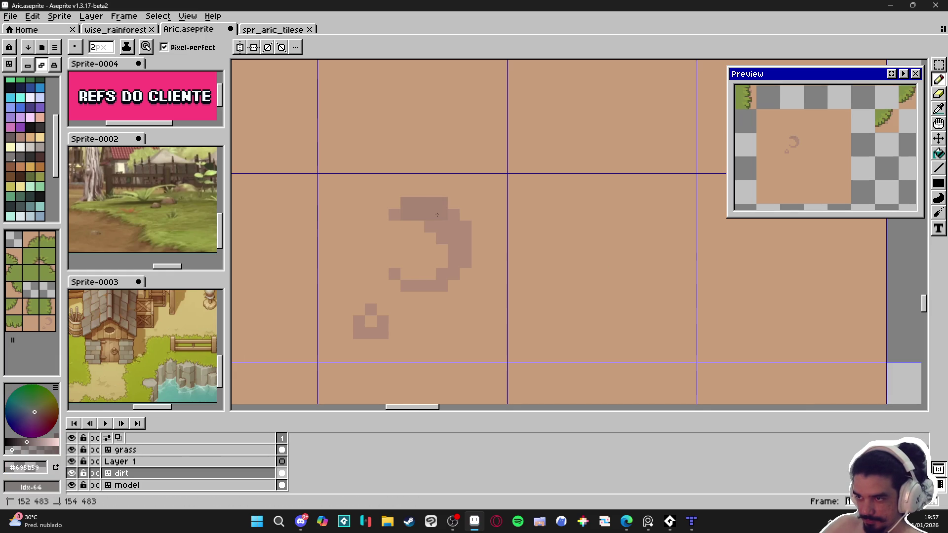
mouse_move(421, 215)
mouse_down()
mouse_move(455, 215)
mouse_move(449, 227)
mouse_up()
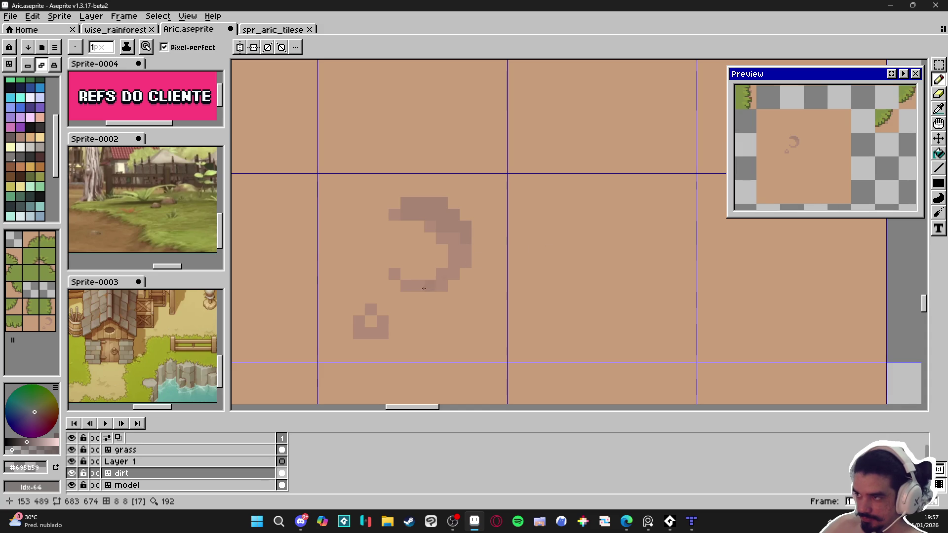
Switch back to the regular darker mark colour and add a pixel to the small speck
scroll(386, 307, up, 1)
scroll(396, 326, down, 1)
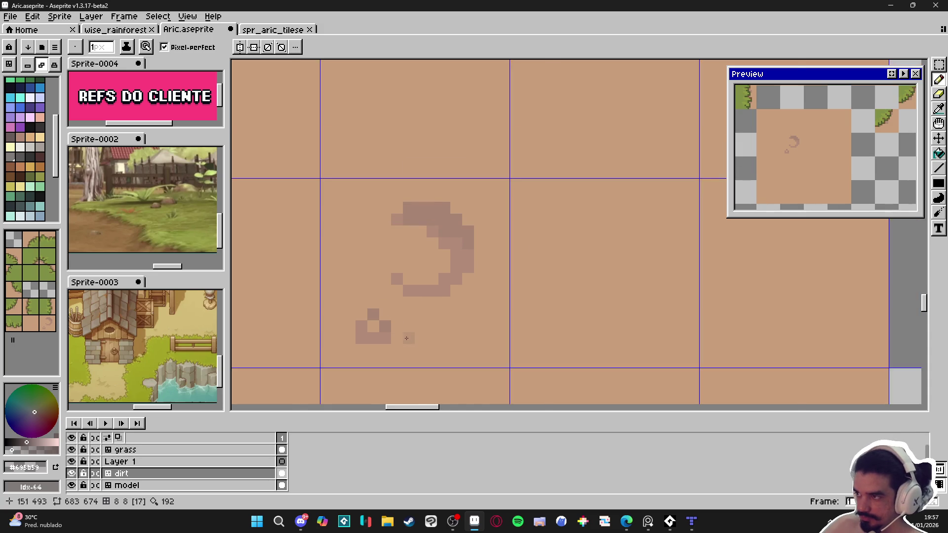
scroll(390, 326, up, 1)
alt+click(383, 326)
click(394, 309)
scroll(395, 316, down, 1)
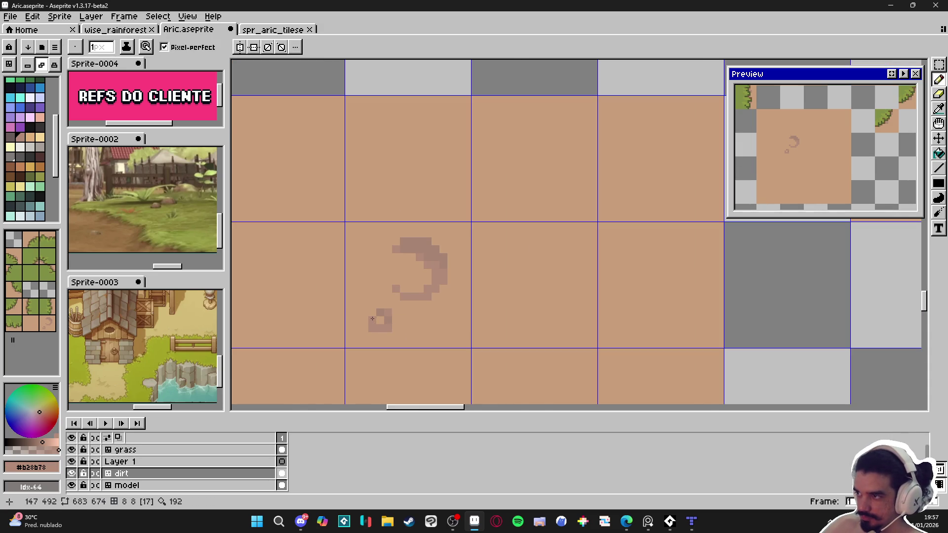
scroll(375, 317, up, 1)
scroll(390, 301, down, 2)
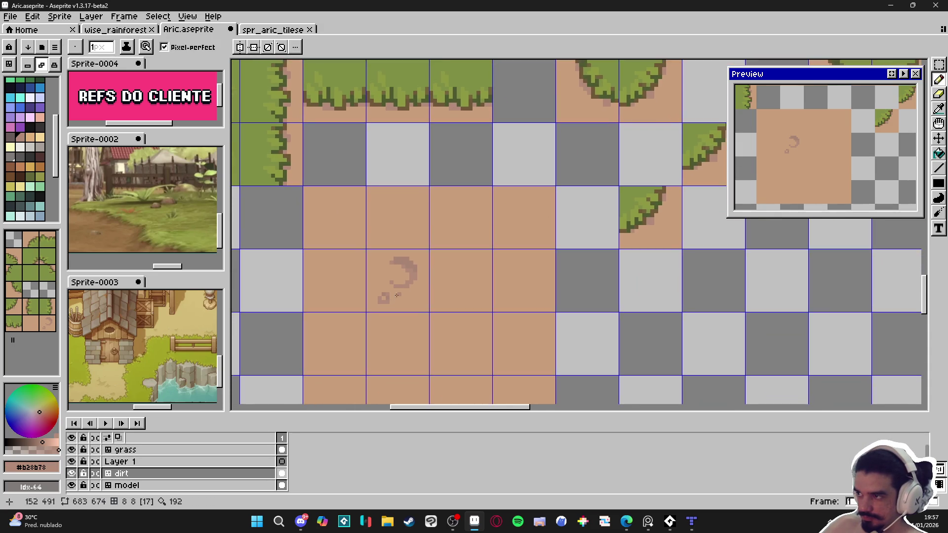
Sample the crescent's mark colour and draw a short darker diagonal blob on another dirt tile
scroll(397, 295, up, 1)
alt+click(402, 286)
scroll(450, 282, up, 1)
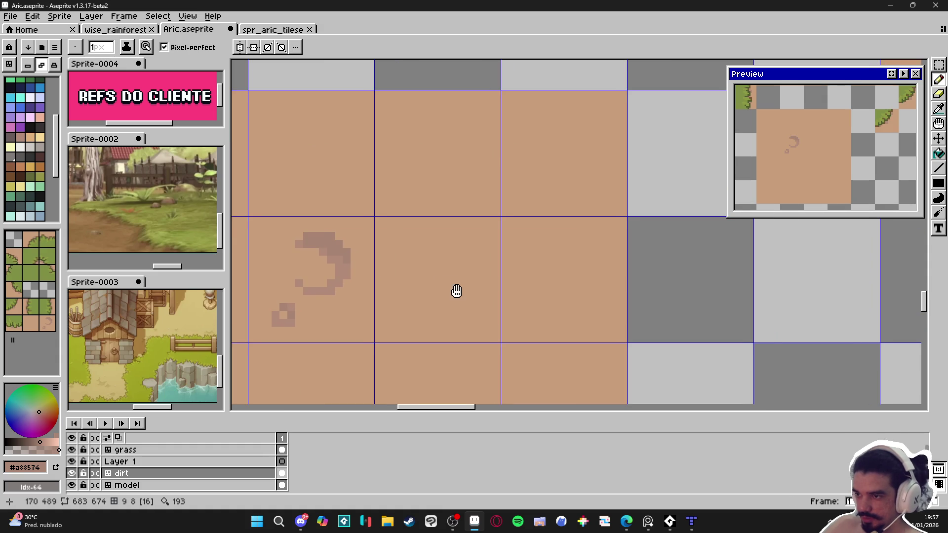
drag(456, 292, 450, 290)
alt+click(324, 279)
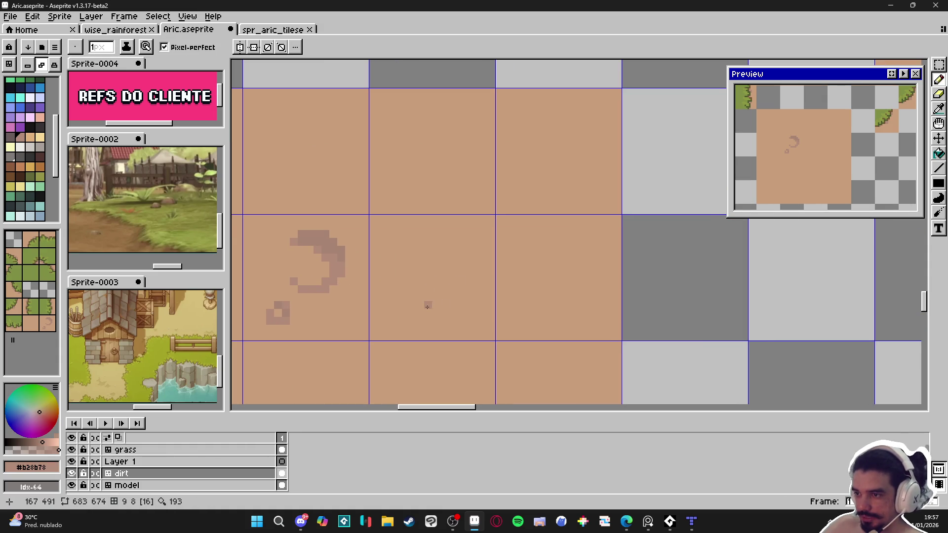
scroll(376, 314, down, 1)
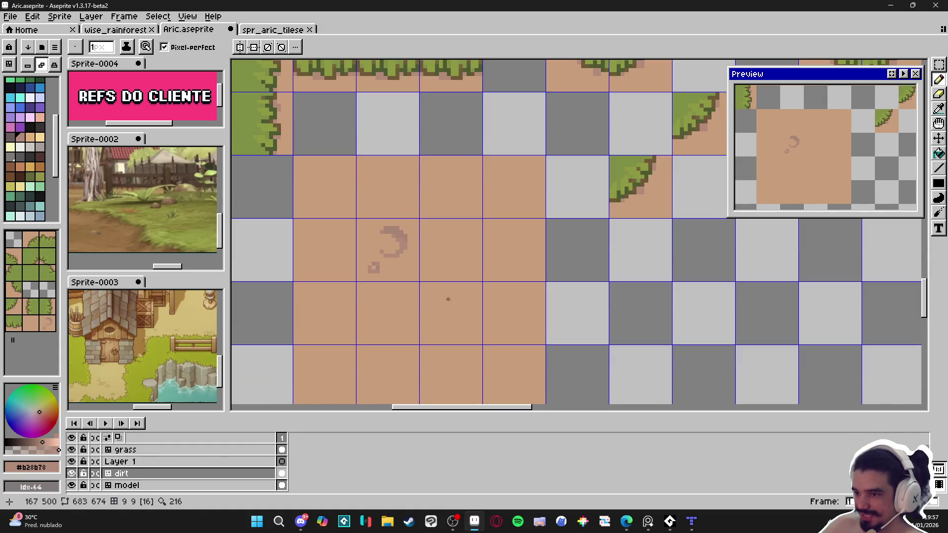
scroll(460, 336, up, 5)
mouse_move(442, 289)
mouse_down()
mouse_move(472, 316)
mouse_move(467, 336)
mouse_move(443, 336)
mouse_move(431, 290)
mouse_move(478, 302)
mouse_move(437, 313)
mouse_move(454, 326)
mouse_up()
drag(453, 328, 452, 331)
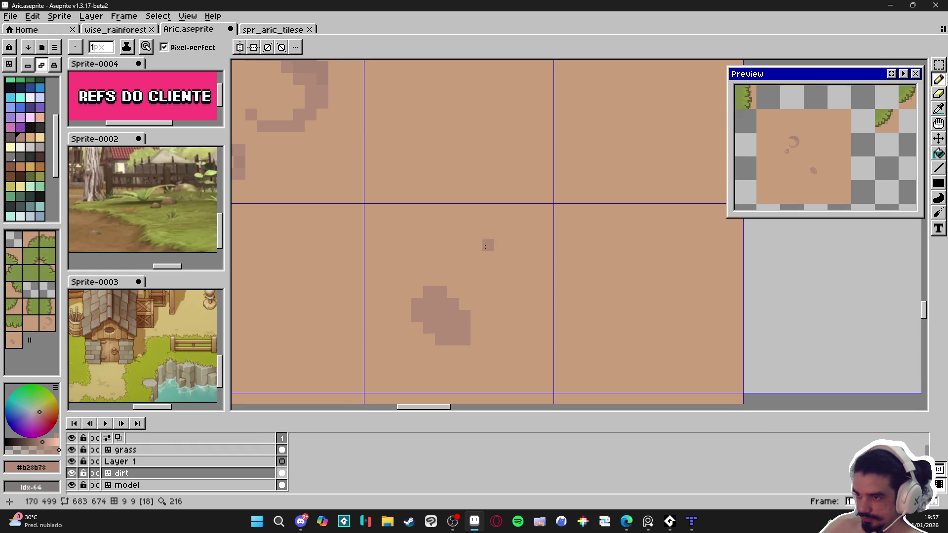
Add a small L-shaped speck beside the blob and start a diagonal mark on the bottom-left tile
drag(488, 232, 512, 251)
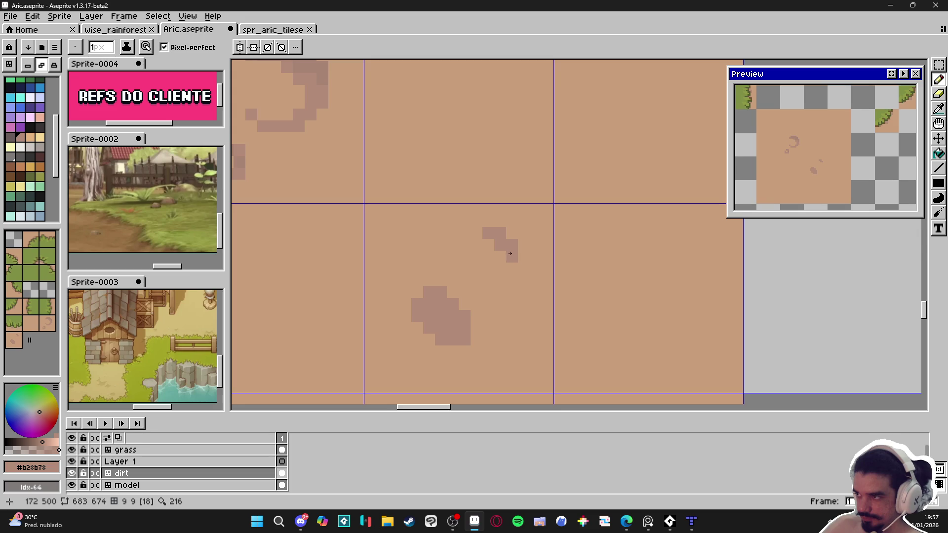
scroll(510, 254, down, 2)
mouse_move(351, 264)
mouse_down()
mouse_move(388, 328)
mouse_move(506, 273)
mouse_up()
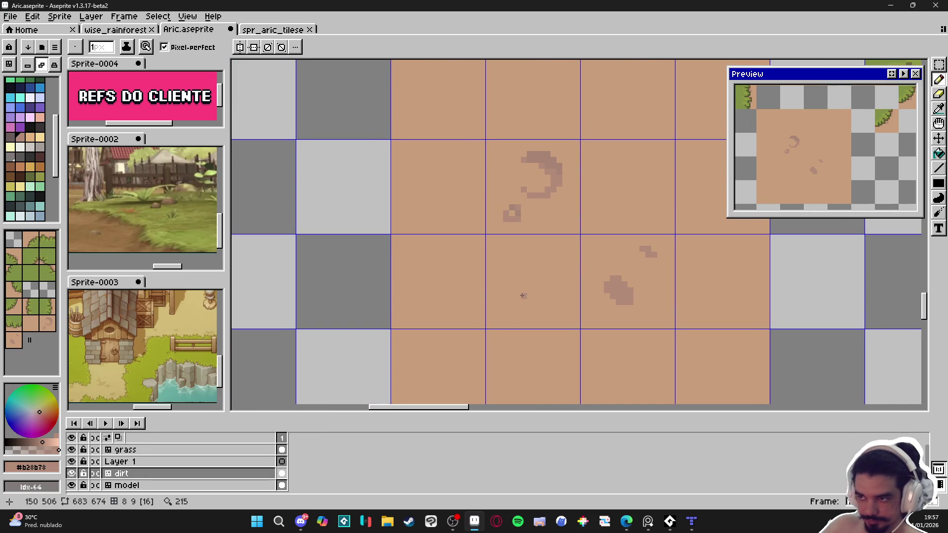
drag(508, 318, 448, 254)
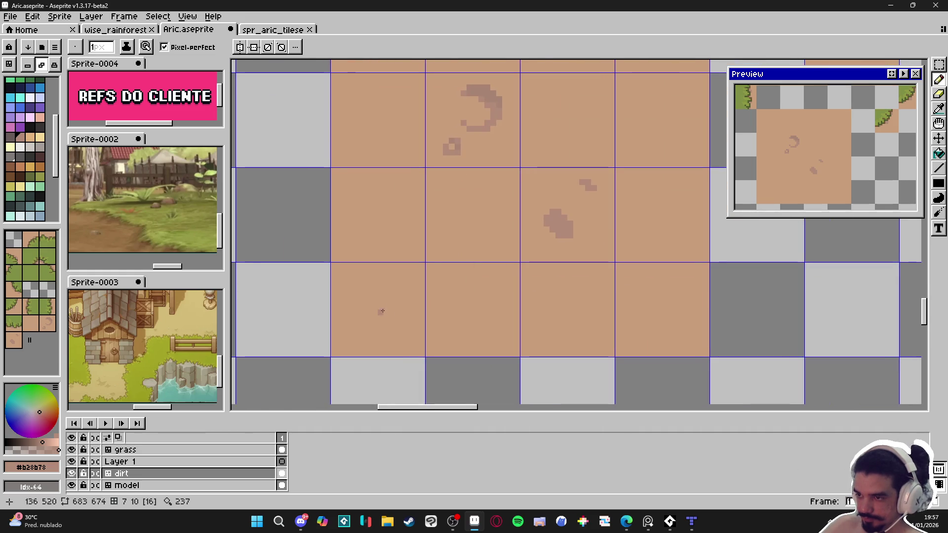
mouse_move(387, 296)
mouse_down()
mouse_move(400, 326)
mouse_move(377, 331)
mouse_move(367, 319)
mouse_up()
Extend the bottom-left tile's diagonal stroke and tidy it with the plain dirt colour
click(380, 301)
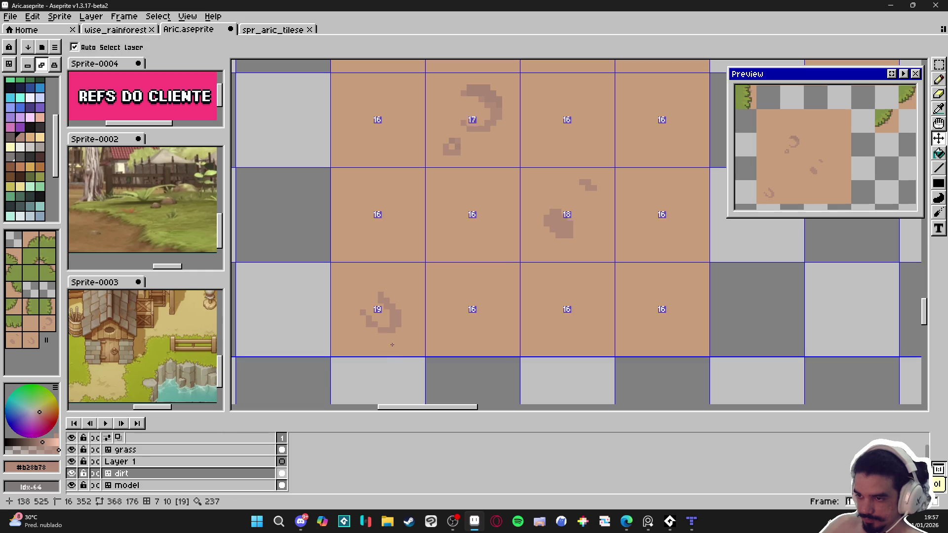
click(386, 342)
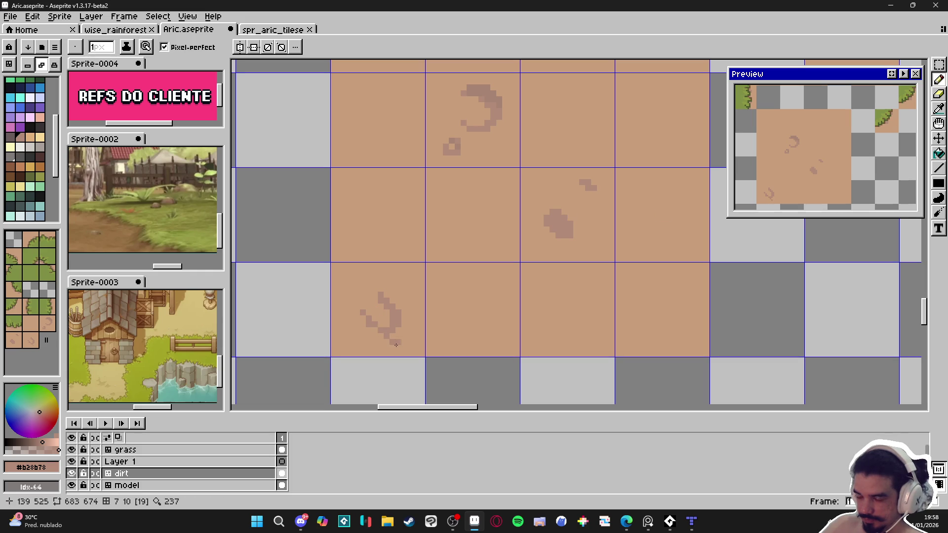
key(v)
key(b)
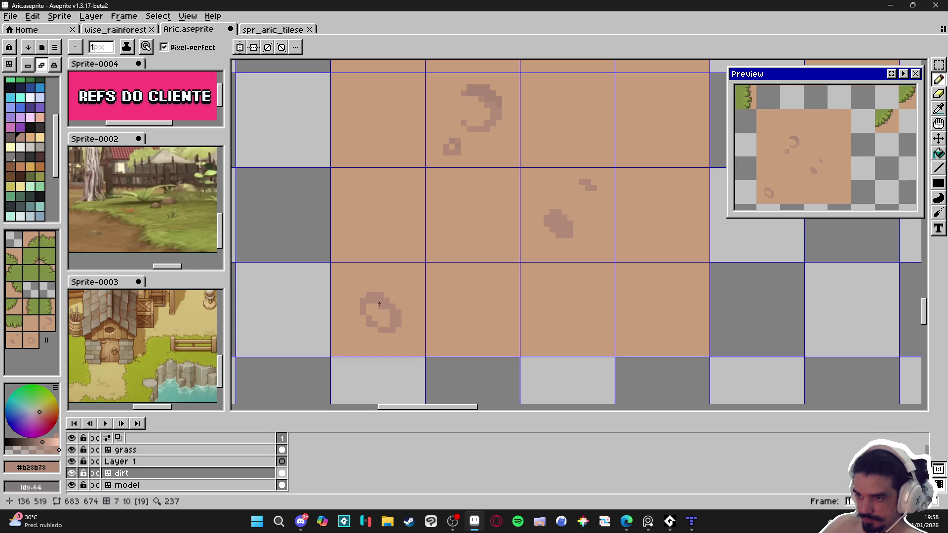
alt+click(362, 304)
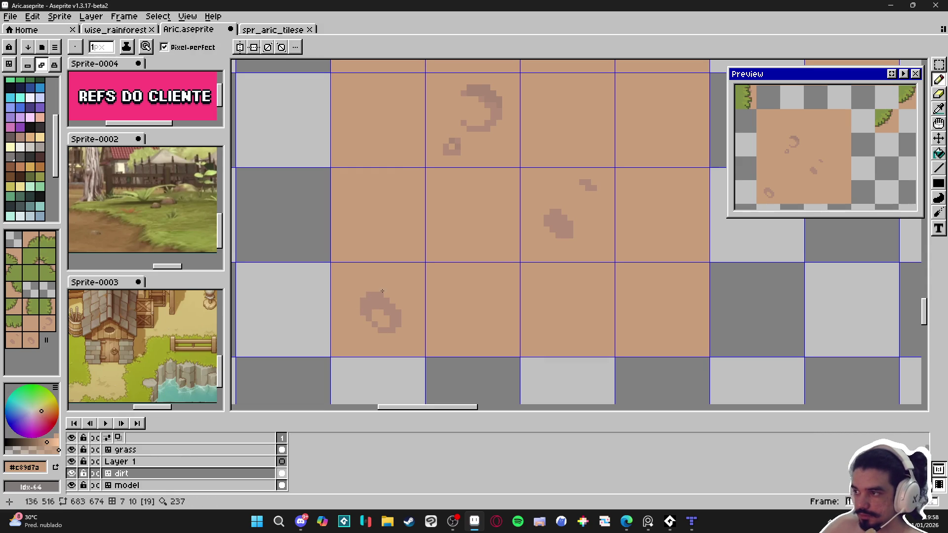
drag(382, 292, 388, 294)
alt+click(383, 295)
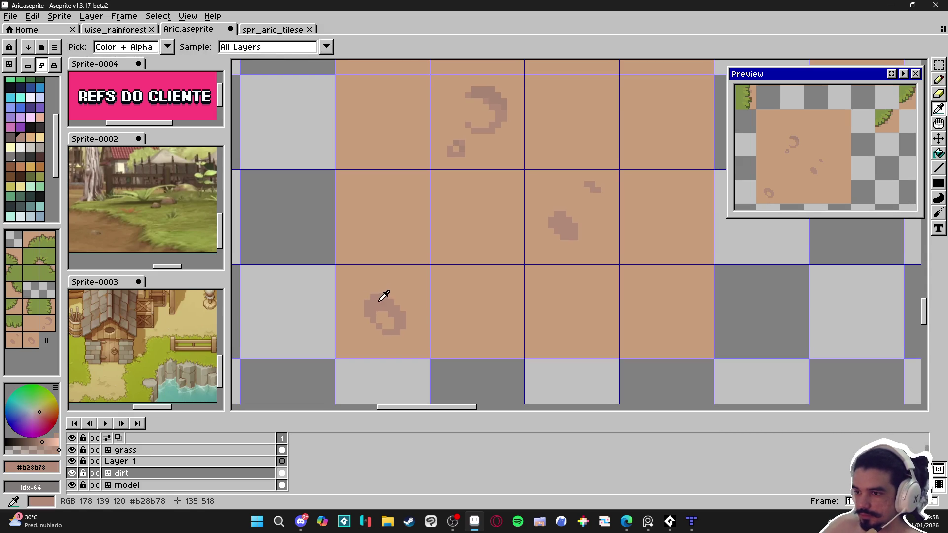
Grow the bottom-left mark upward into a curl and thicken it with more darker pixels
click(373, 288)
click(378, 291)
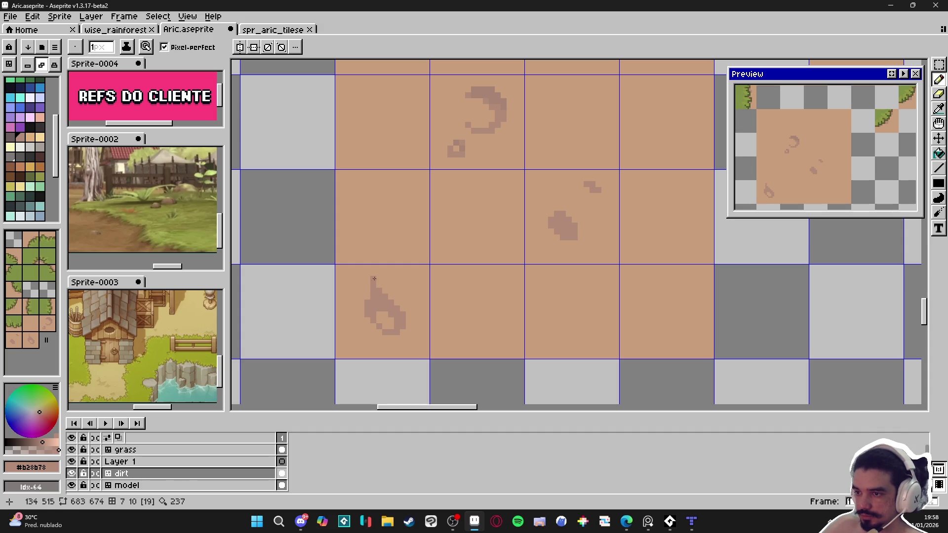
click(380, 273)
click(385, 274)
click(398, 289)
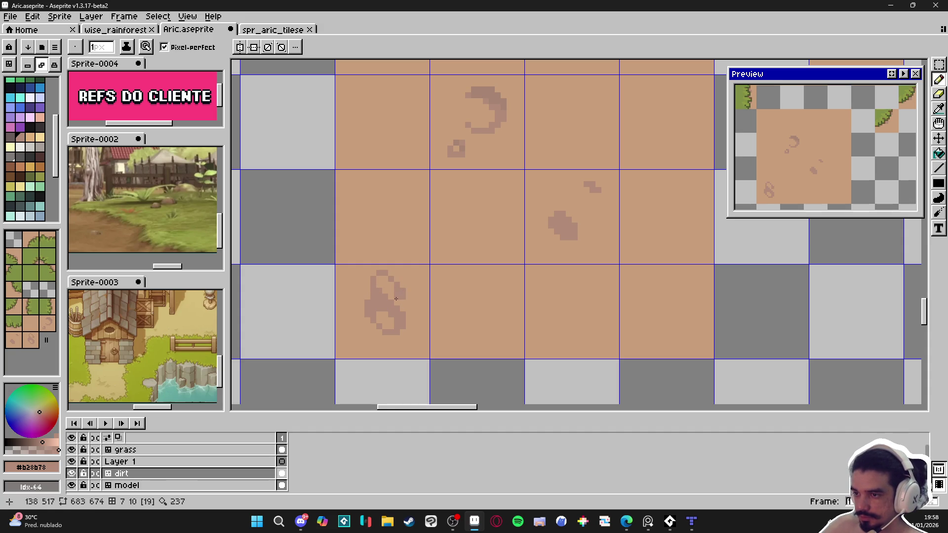
drag(384, 286, 388, 287)
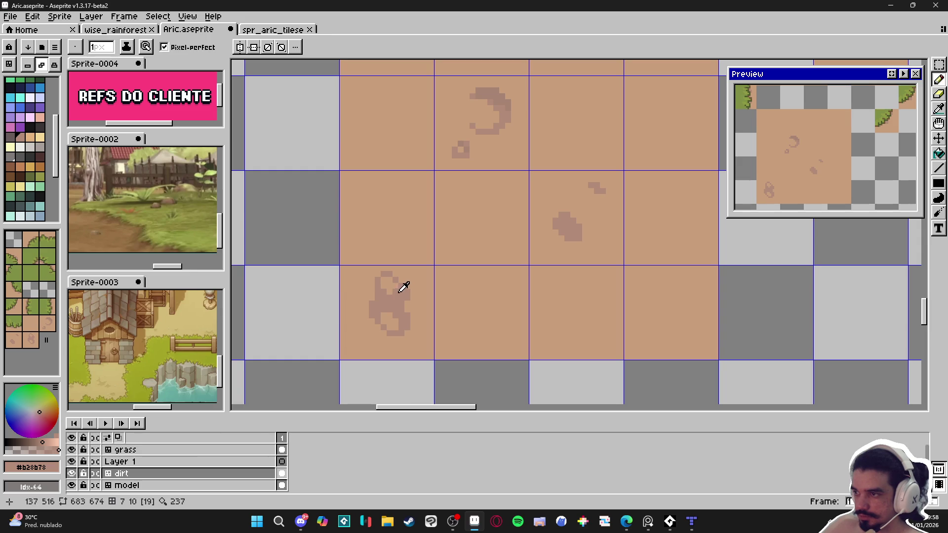
drag(395, 282, 390, 281)
Set the brush to 1 px, sample the blob's darker shade, and zoom over the dirt area
scroll(383, 293, left, 1)
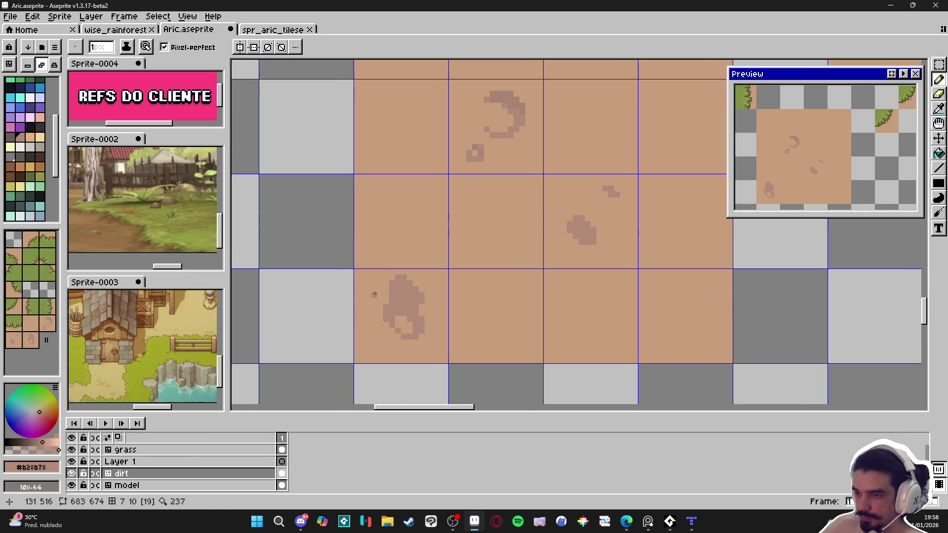
key(minus)
scroll(386, 302, down, 3)
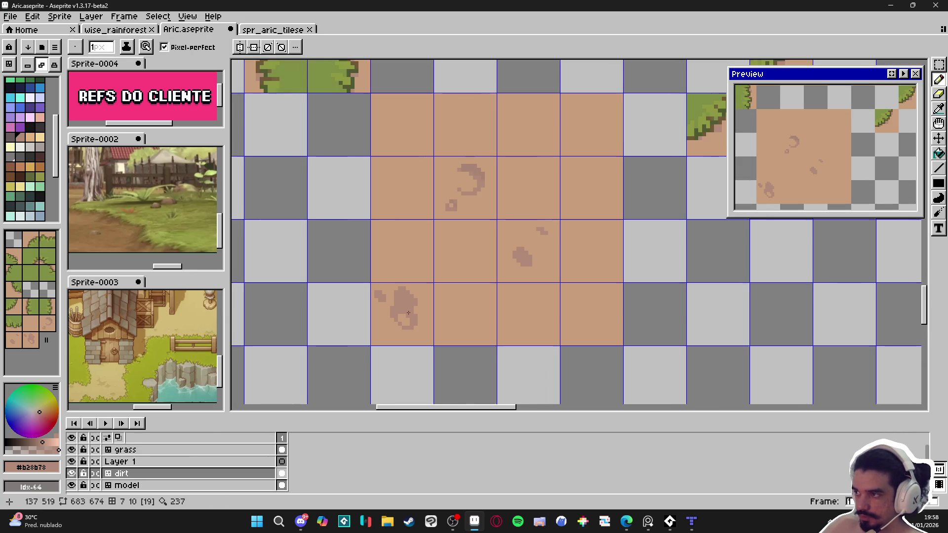
scroll(414, 318, up, 2)
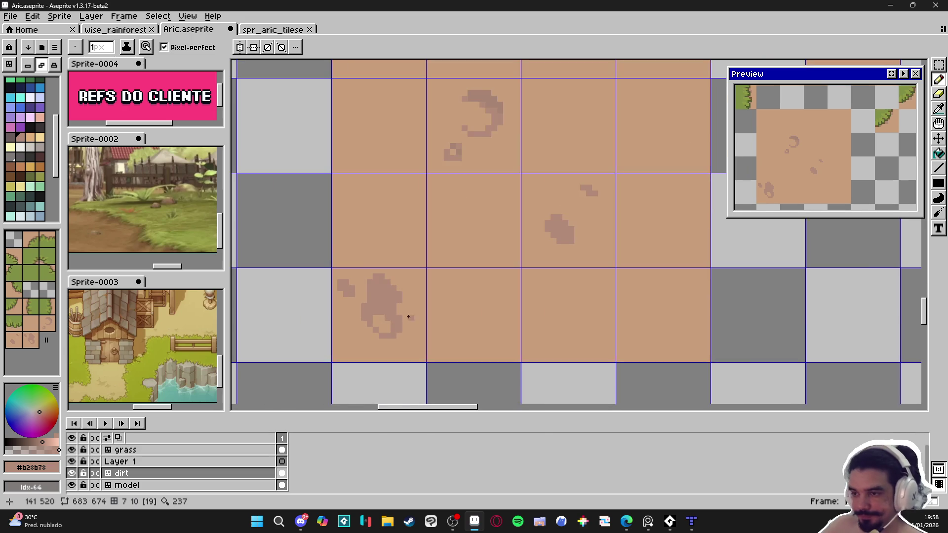
scroll(421, 308, down, 1)
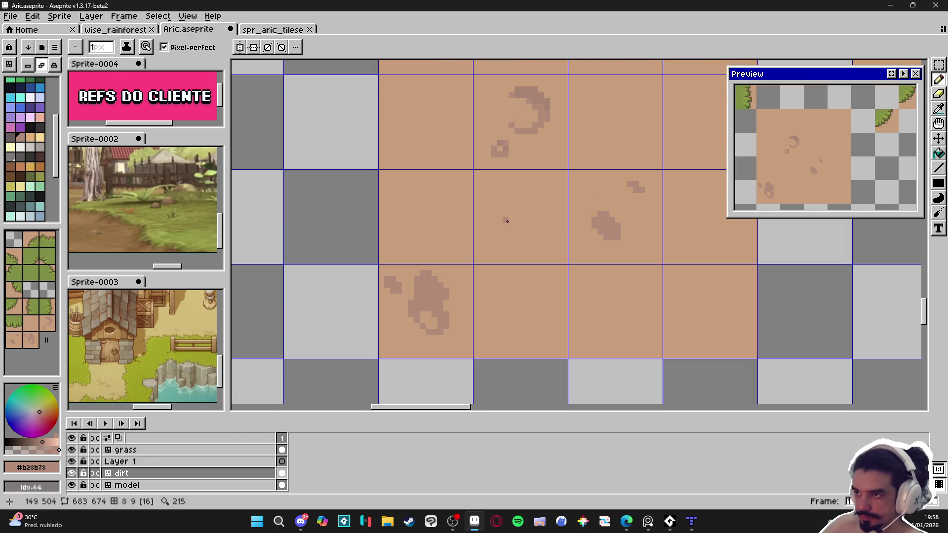
alt+click(540, 91)
scroll(431, 287, up, 3)
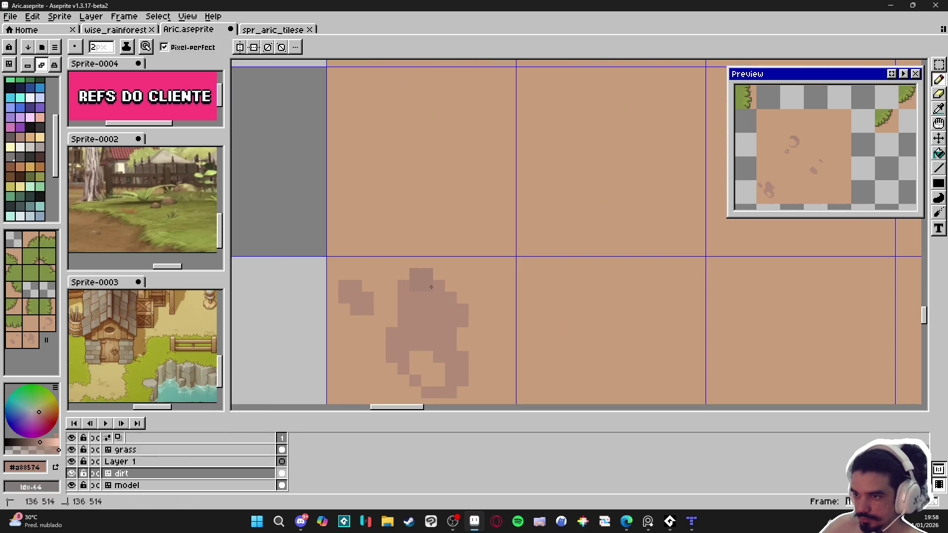
scroll(444, 313, down, 1)
scroll(444, 313, up, 2)
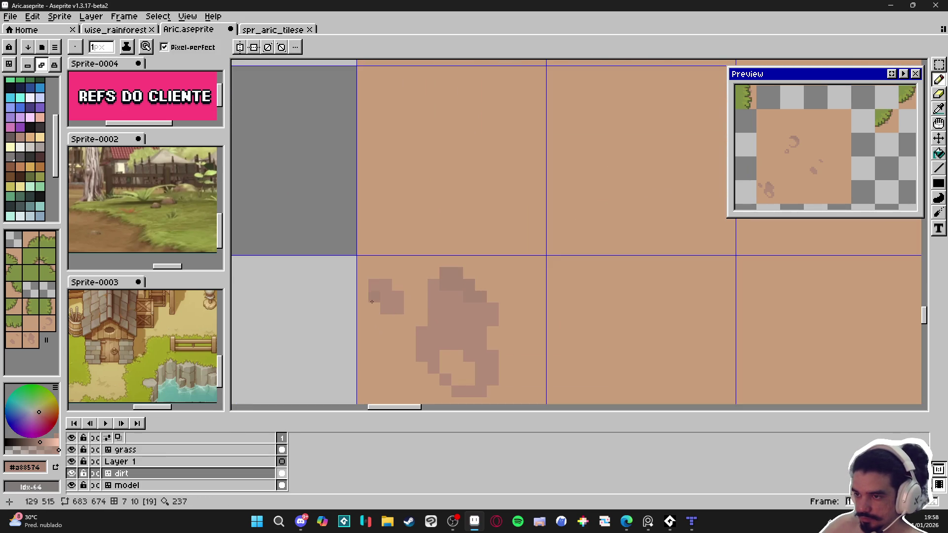
scroll(416, 314, down, 3)
scroll(537, 263, up, 3)
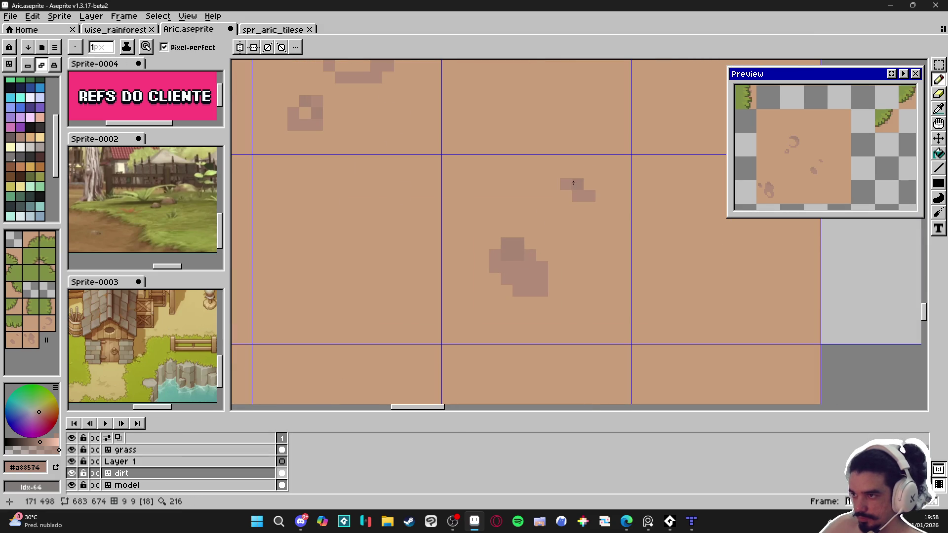
scroll(547, 185, down, 4)
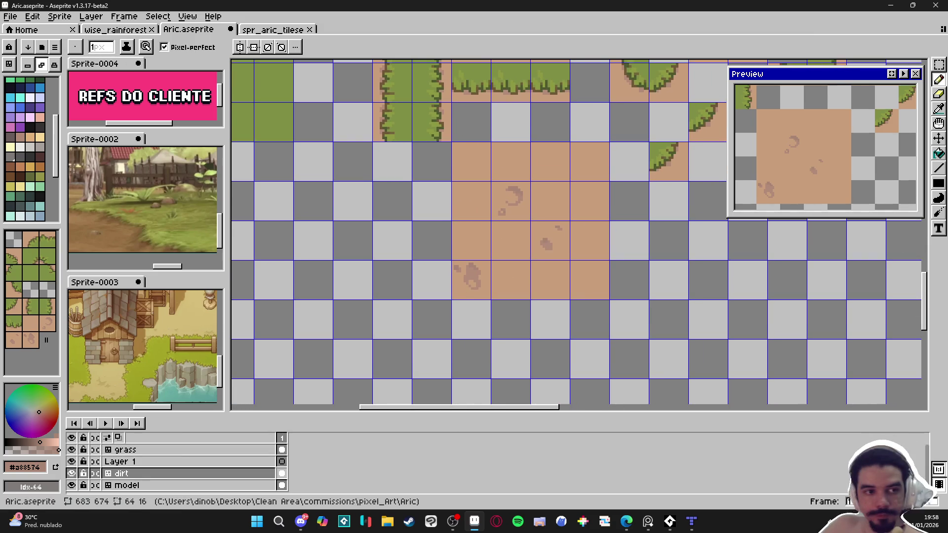
Check the reference in the browser and come back to the tileset
key(alt+Tab)
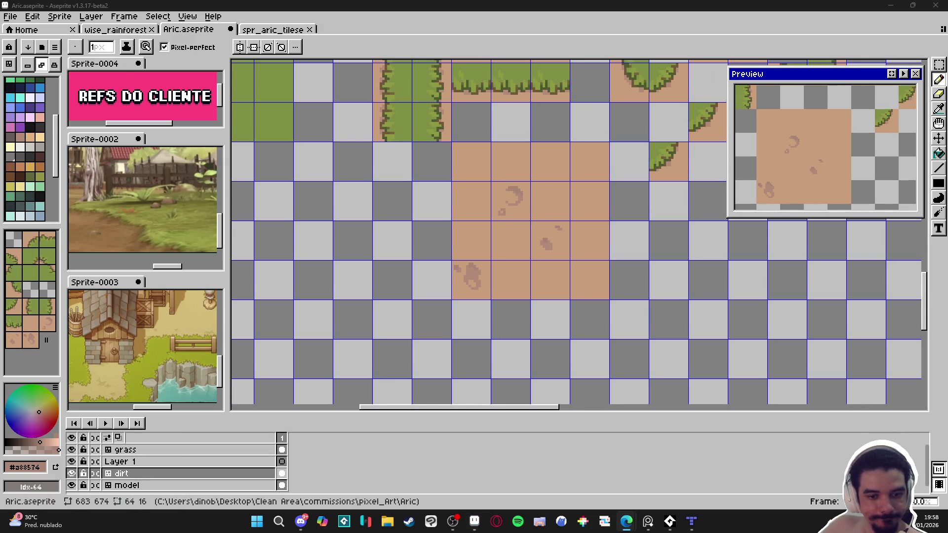
key(alt+Tab)
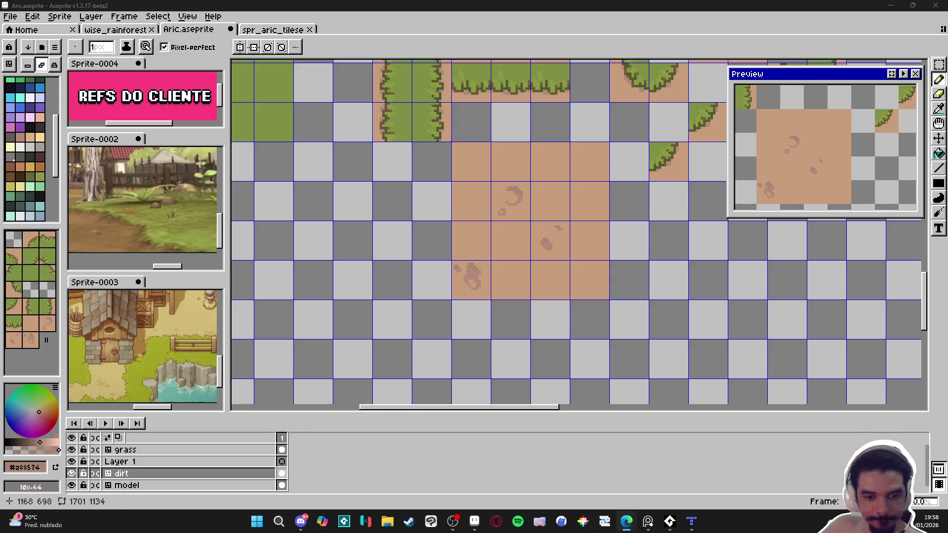
scroll(462, 288, right, 1)
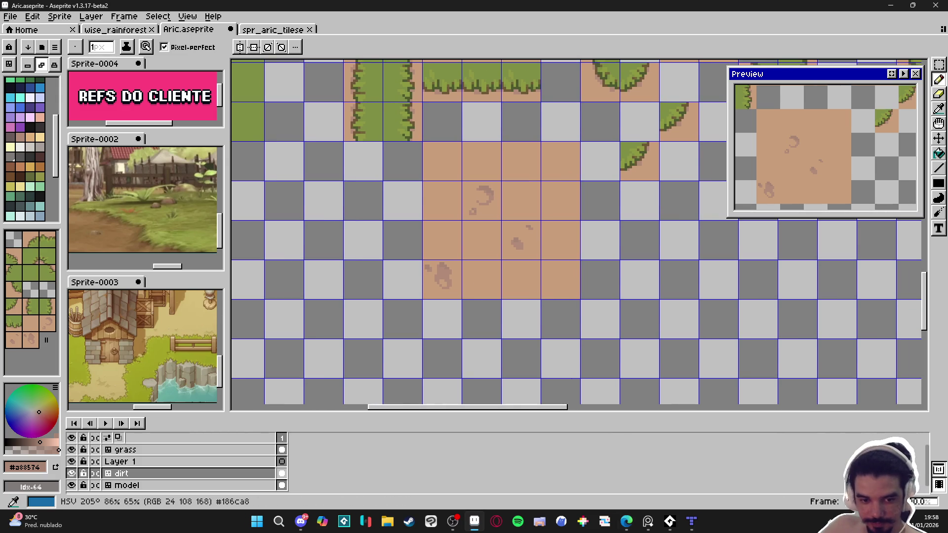
key(alt+Tab)
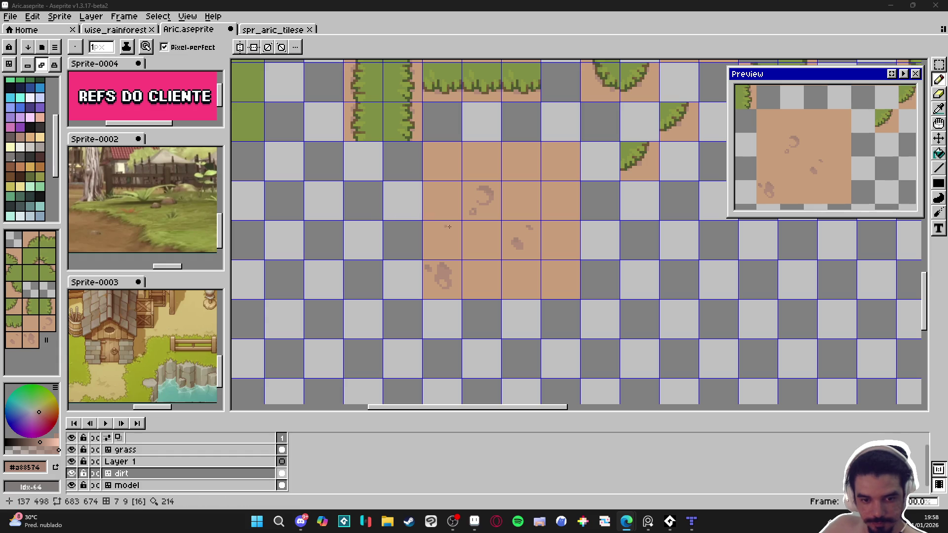
scroll(515, 265, down, 1)
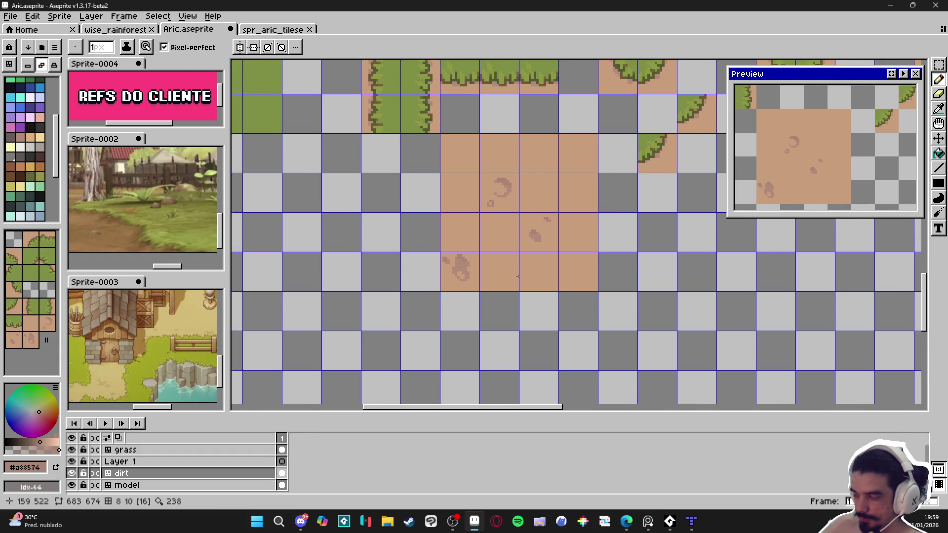
scroll(466, 264, up, 2)
scroll(459, 262, up, 2)
Sample the #b28b78 base dirt shade, look over the dirt tiles, and save Aric.aseprite
alt+click(457, 257)
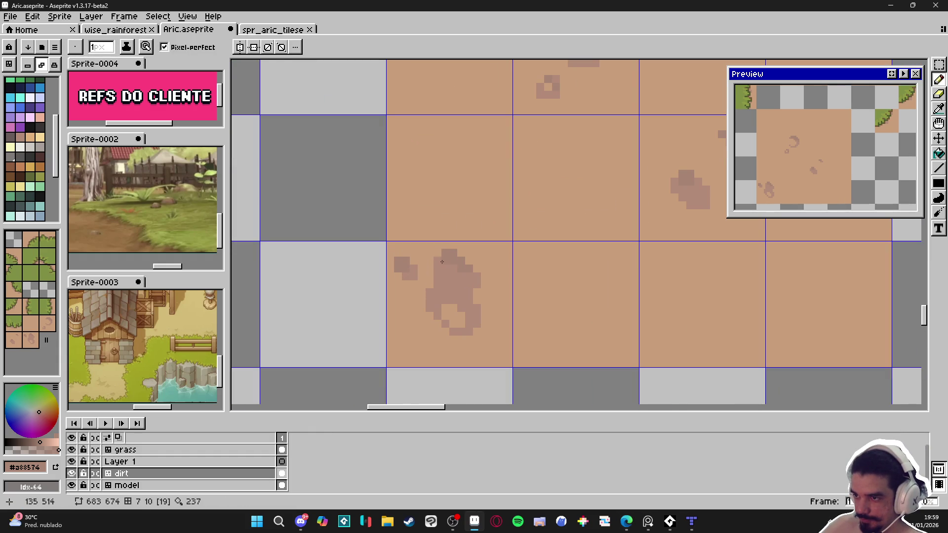
scroll(471, 274, down, 5)
drag(597, 249, 566, 259)
scroll(494, 267, up, 2)
scroll(420, 263, up, 1)
alt+click(420, 262)
scroll(444, 272, down, 1)
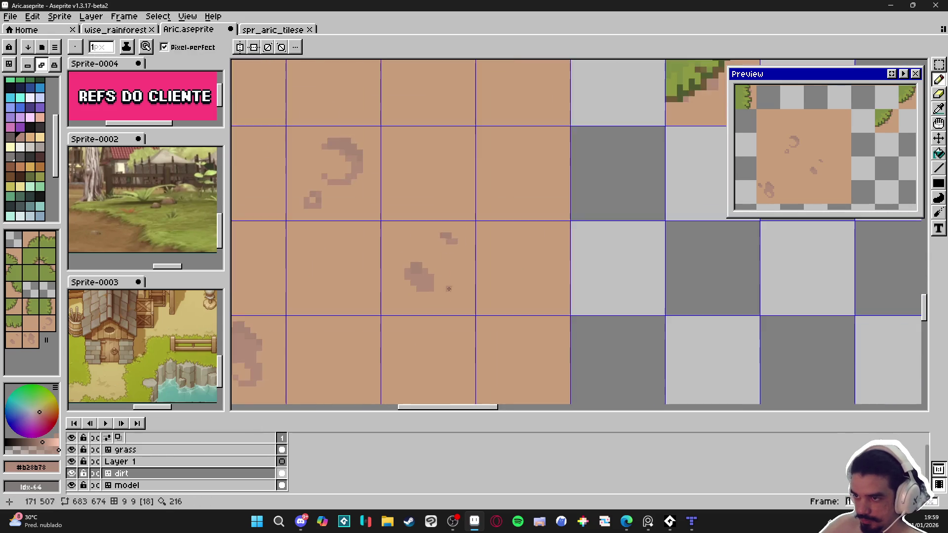
scroll(496, 285, down, 1)
scroll(496, 285, down, 1)
key(ctrl+s)
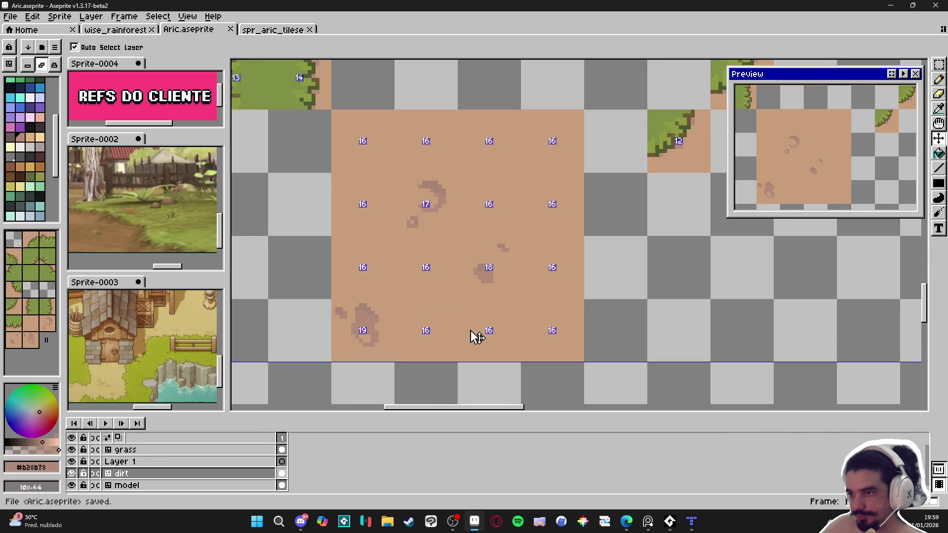
scroll(457, 302, down, 1)
Zoom in on the dirt tiles and dab a small dark spot onto one
drag(456, 303, 407, 257)
scroll(494, 318, up, 3)
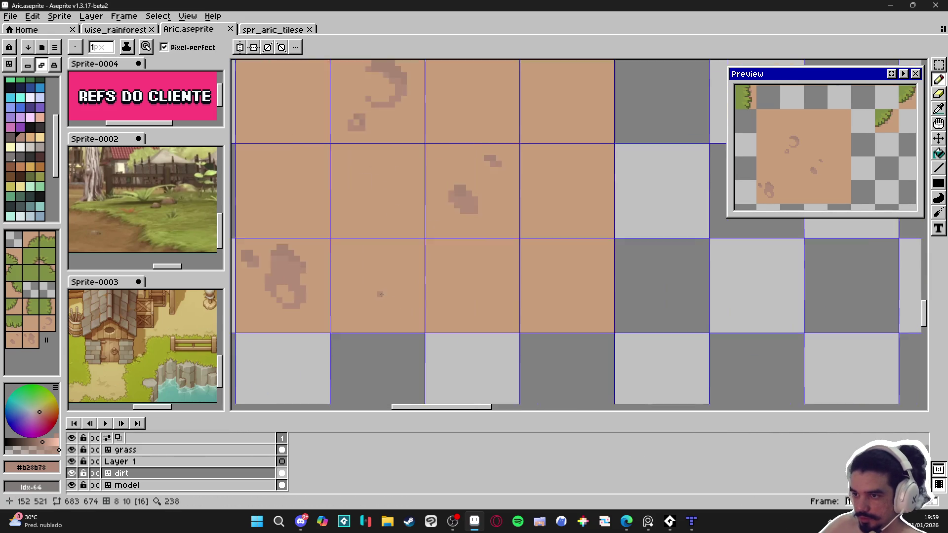
scroll(494, 318, down, 3)
scroll(465, 308, down, 2)
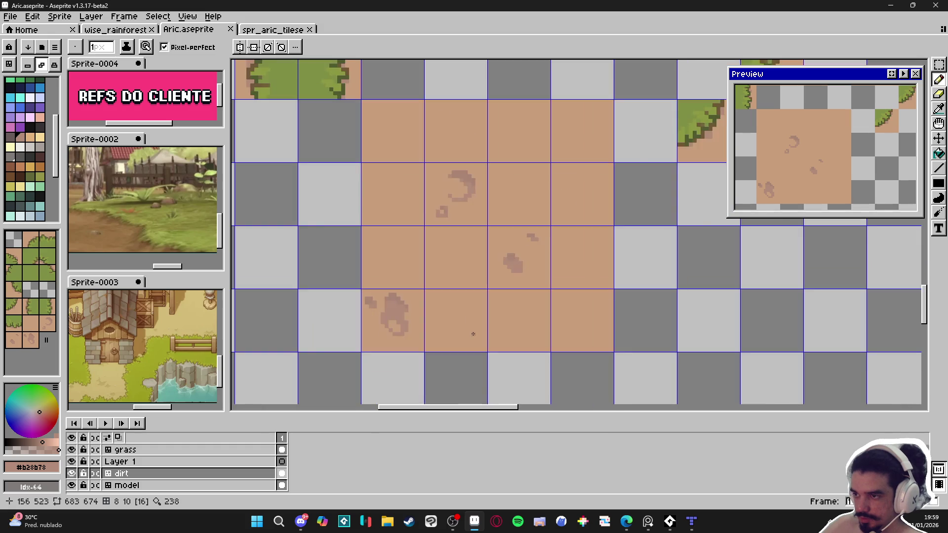
scroll(475, 321, up, 2)
scroll(487, 348, up, 1)
click(480, 334)
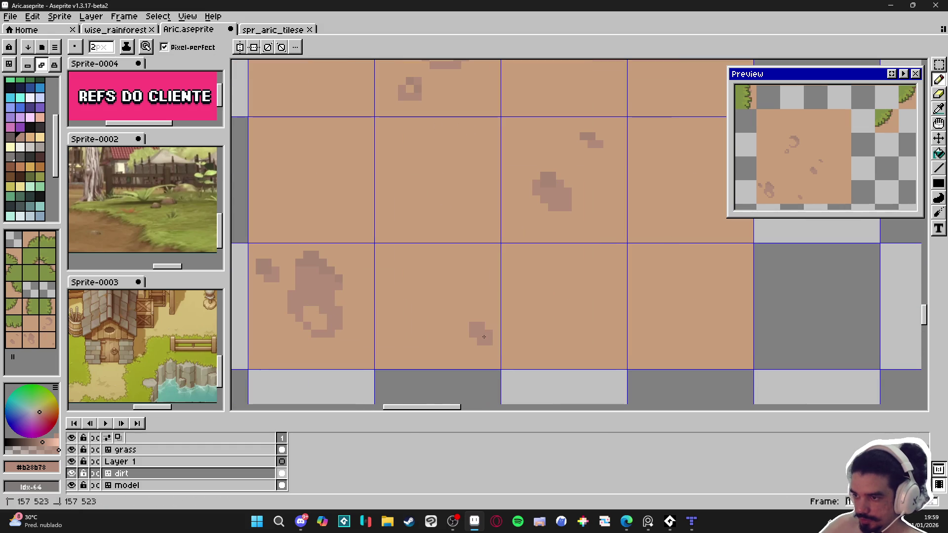
key(minus)
Paint a tiny diagonal mark and scattered darker pixels onto further dirt tiles, including the top-right one
mouse_move(441, 341)
mouse_down()
mouse_move(454, 345)
mouse_move(431, 339)
mouse_up()
scroll(480, 338, down, 1)
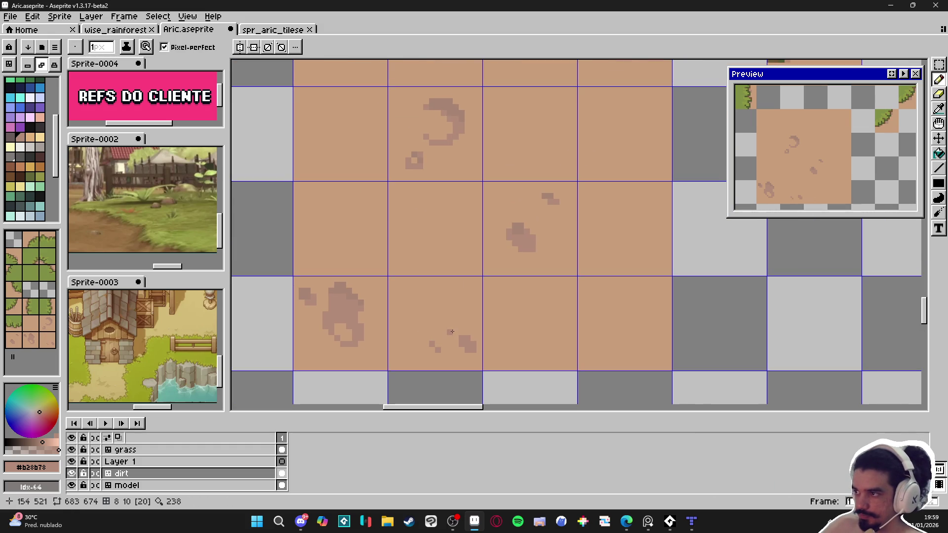
scroll(447, 334, up, 3)
drag(352, 261, 363, 273)
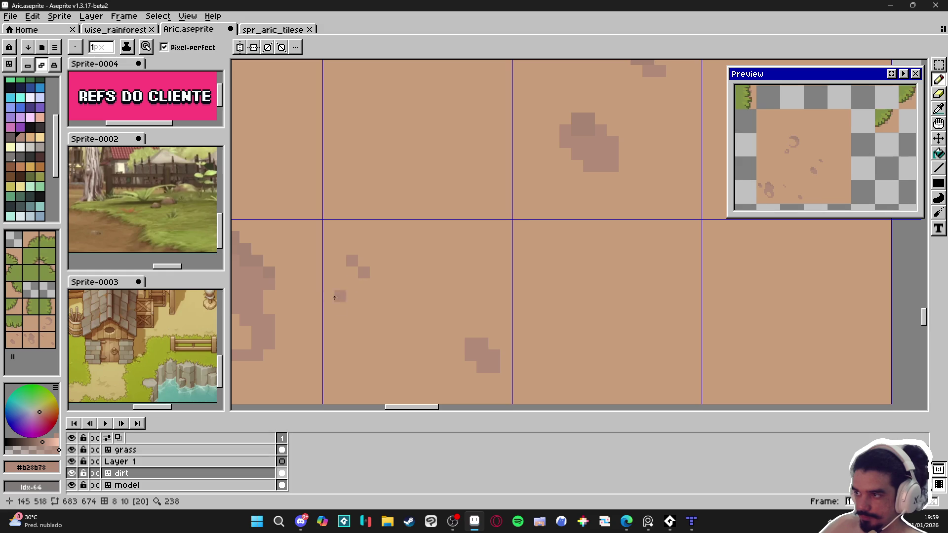
scroll(418, 301, down, 2)
scroll(404, 298, down, 4)
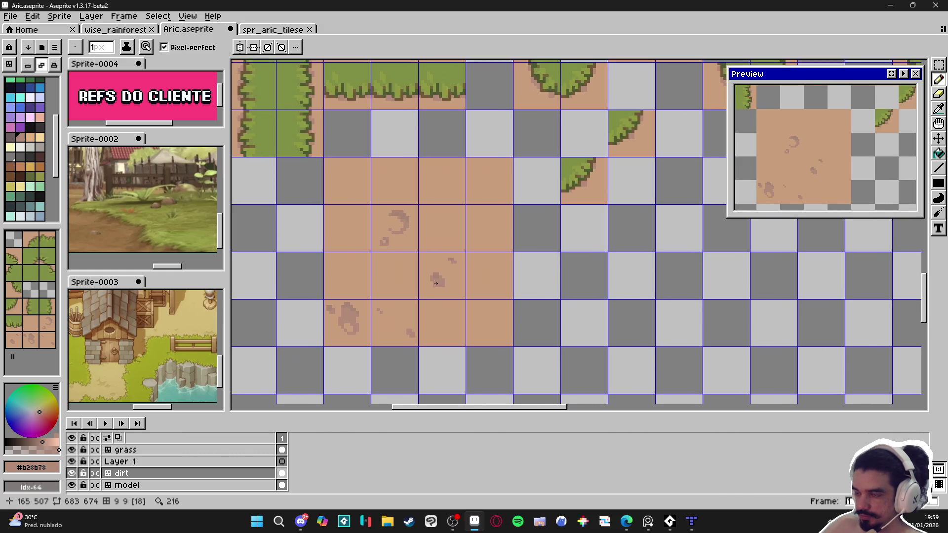
scroll(487, 210, up, 3)
mouse_move(487, 211)
mouse_down()
mouse_move(499, 224)
mouse_move(490, 221)
mouse_up()
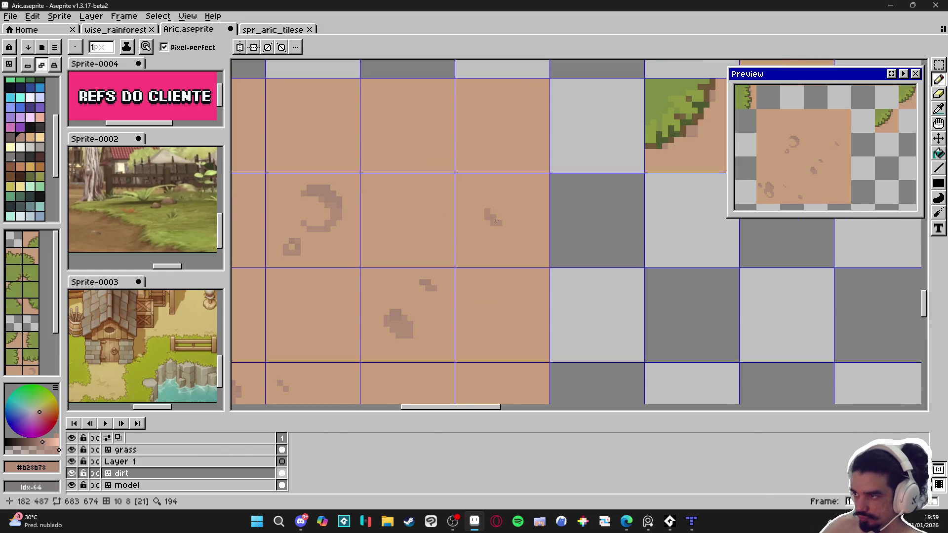
scroll(512, 232, down, 2)
scroll(508, 237, up, 2)
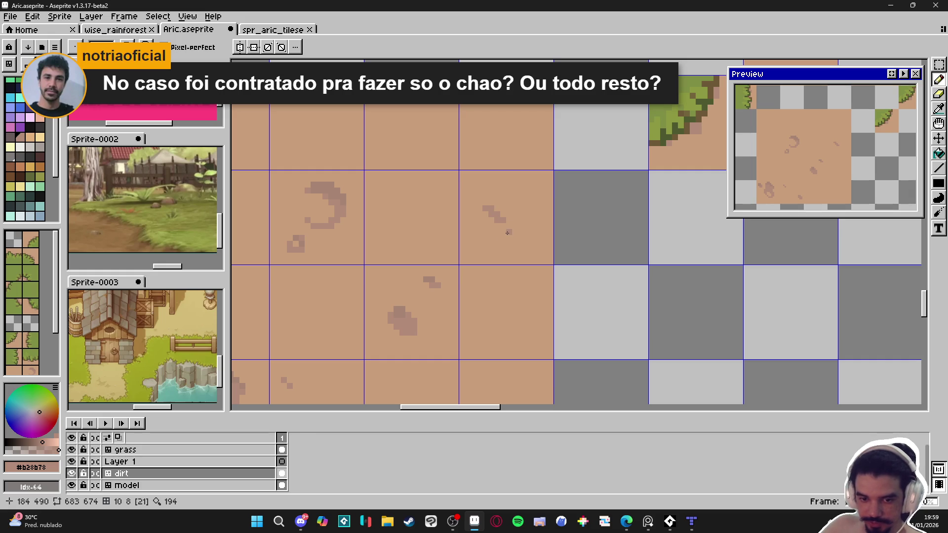
scroll(507, 233, down, 4)
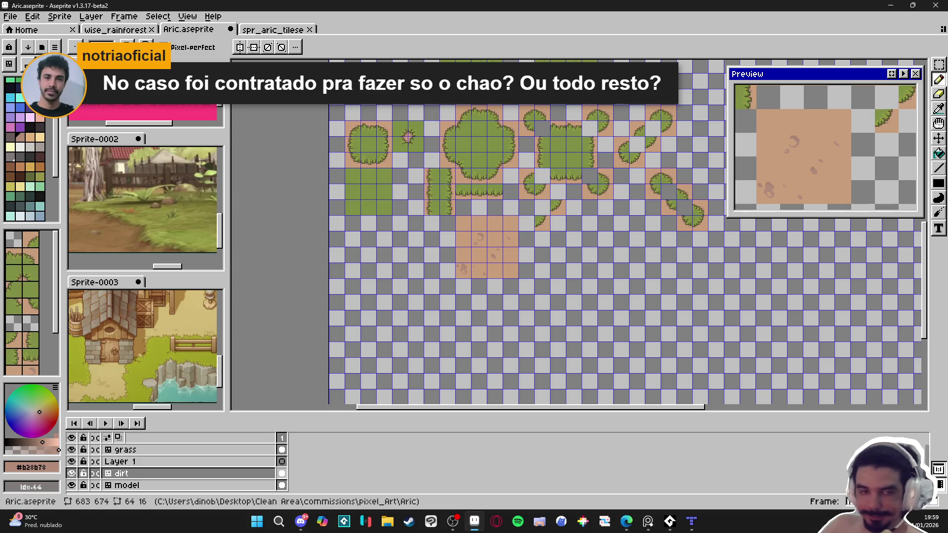
key(alt+Tab)
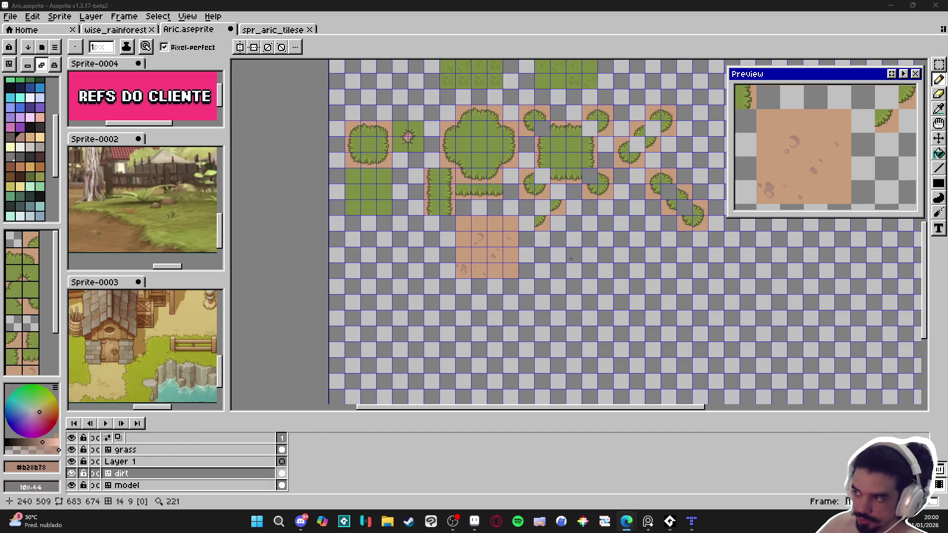
scroll(494, 247, up, 1)
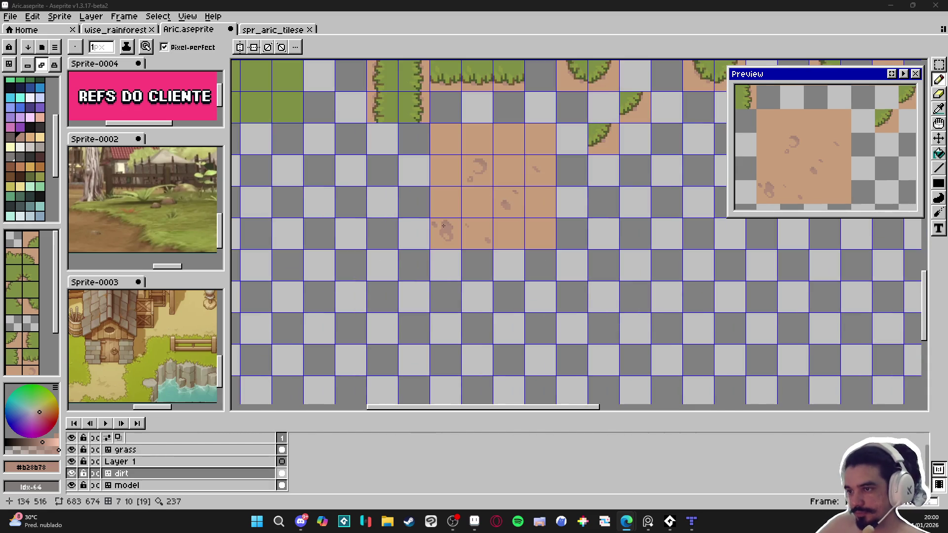
scroll(485, 238, up, 1)
scroll(489, 242, up, 2)
key(ctrl)
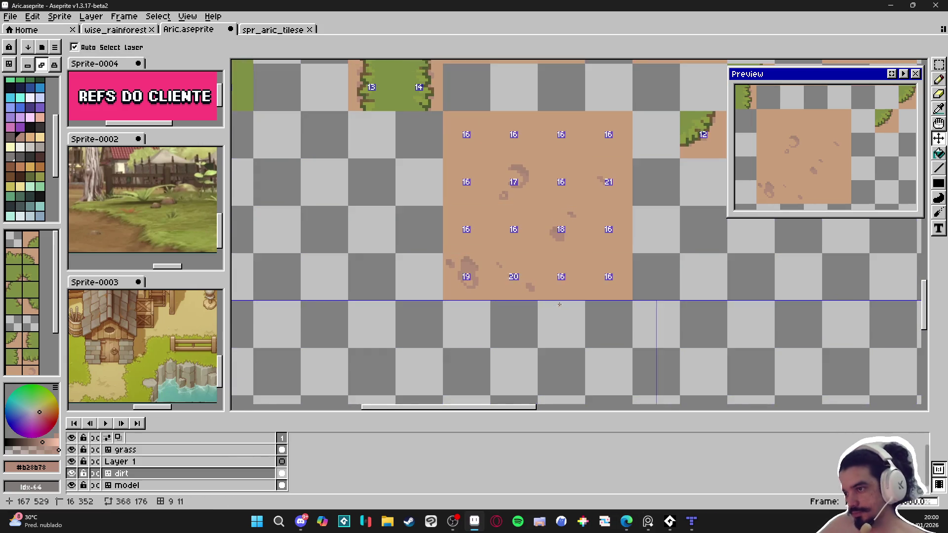
scroll(533, 257, up, 3)
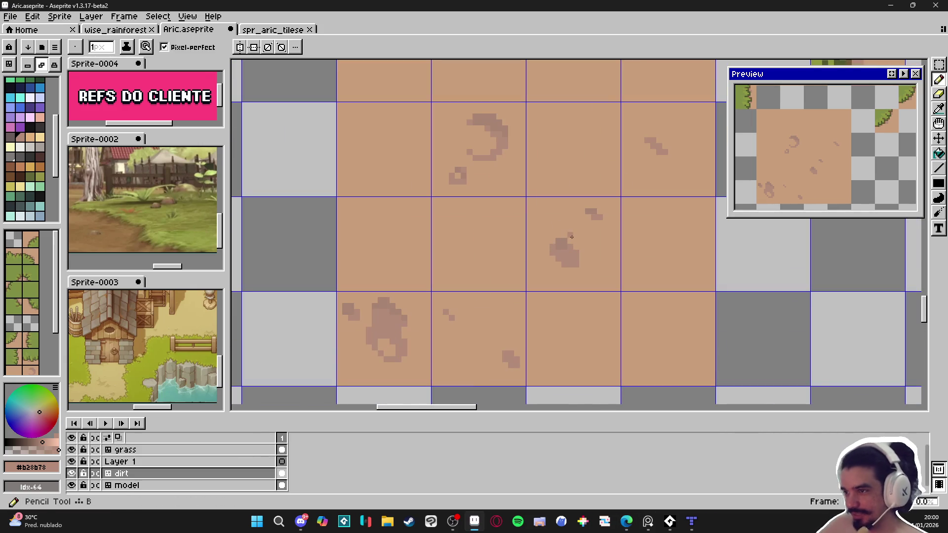
scroll(568, 252, up, 1)
alt+click(559, 248)
scroll(568, 247, up, 1)
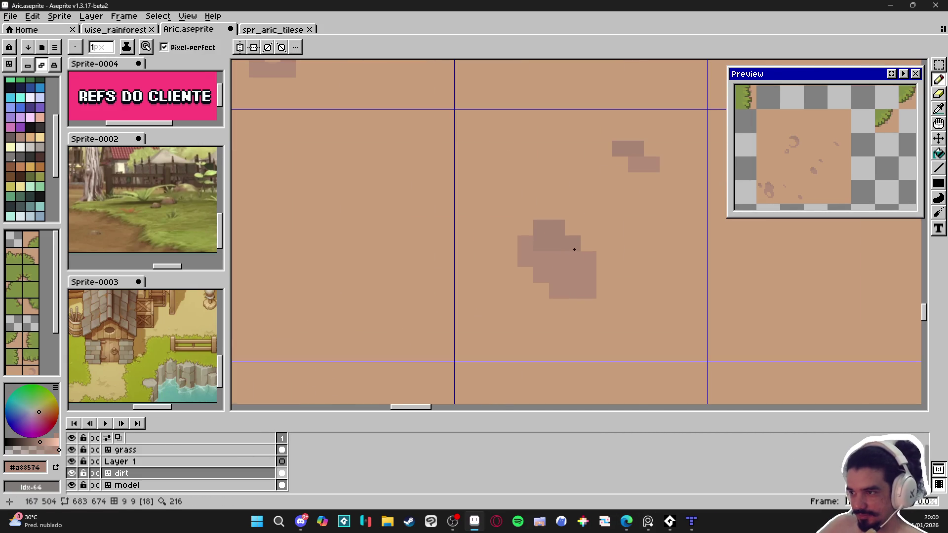
scroll(571, 258, down, 3)
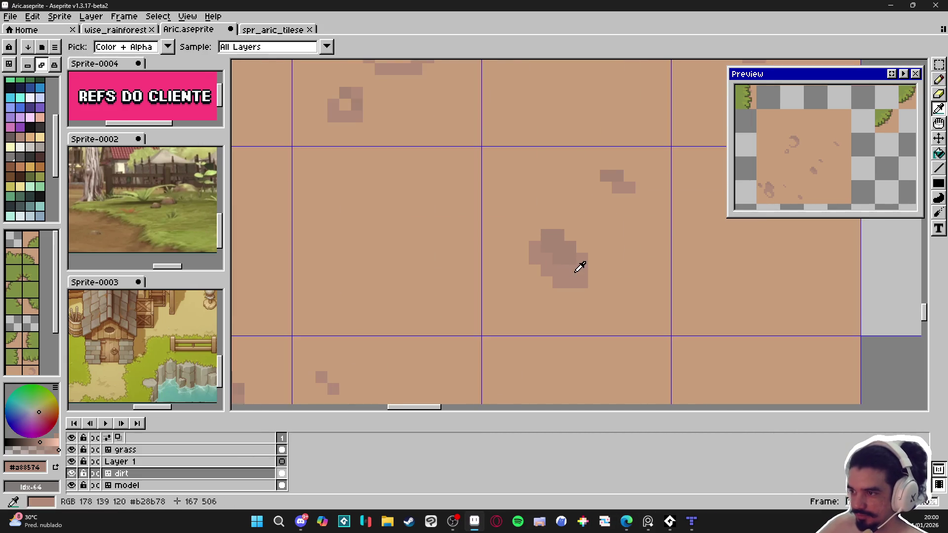
alt+click(580, 266)
scroll(572, 271, down, 2)
scroll(474, 207, up, 3)
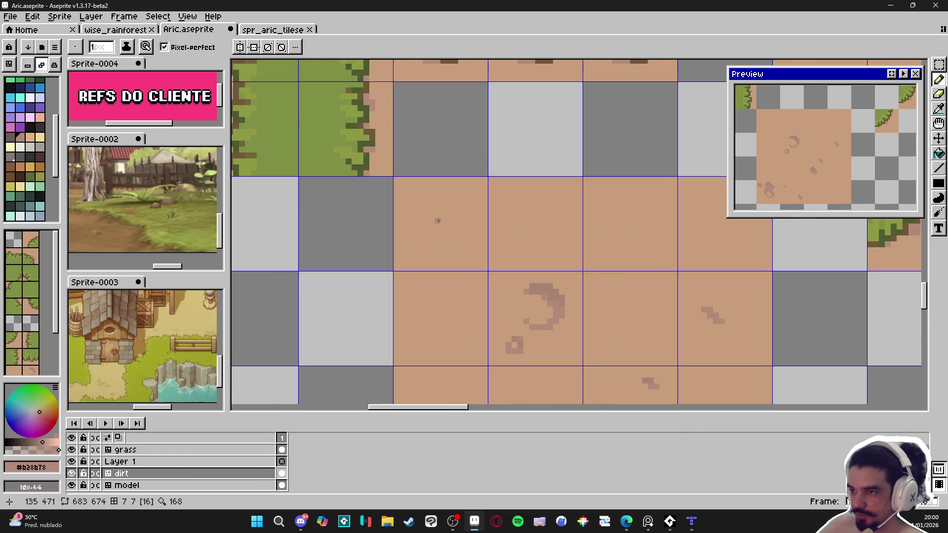
scroll(439, 222, up, 1)
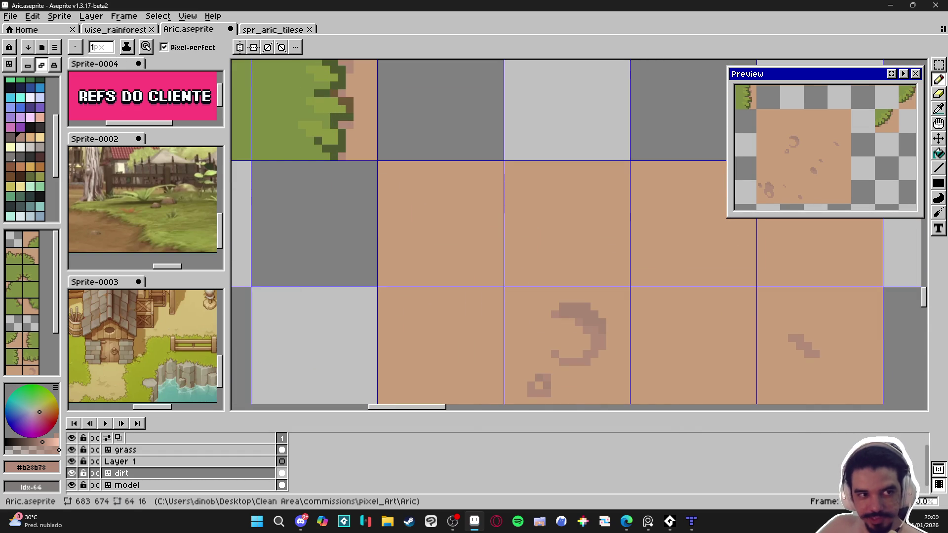
key(alt+Tab)
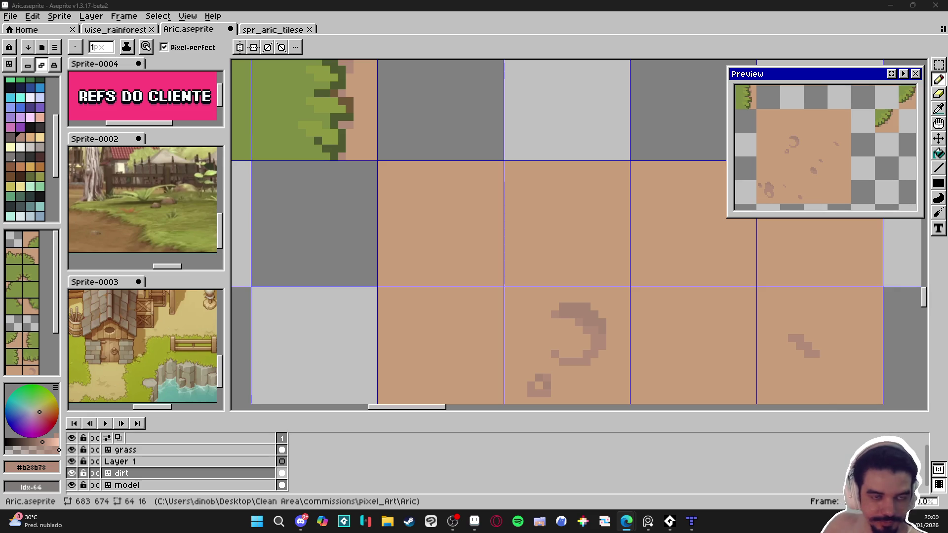
Look over the finished tileset, leave tilemap mode with Tab, and save Aric.aseprite
scroll(482, 266, down, 5)
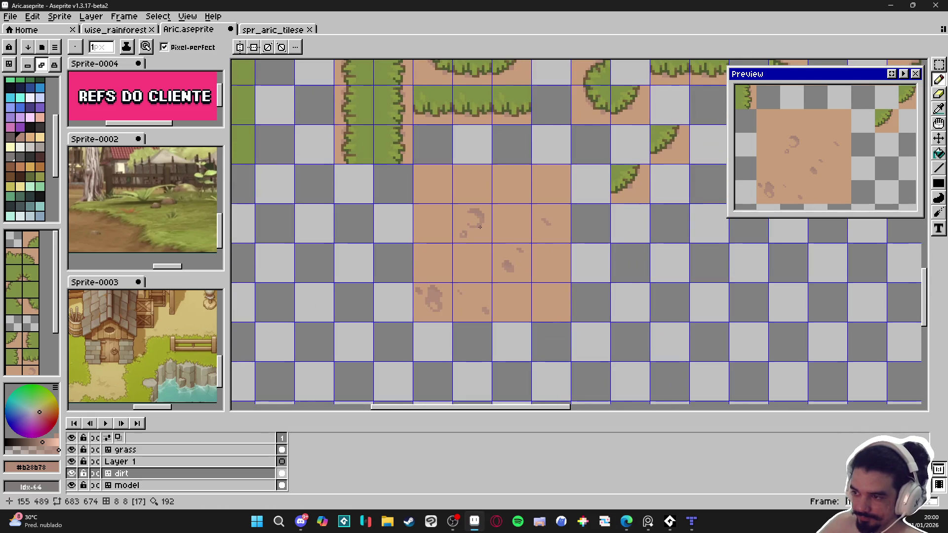
drag(482, 265, 491, 271)
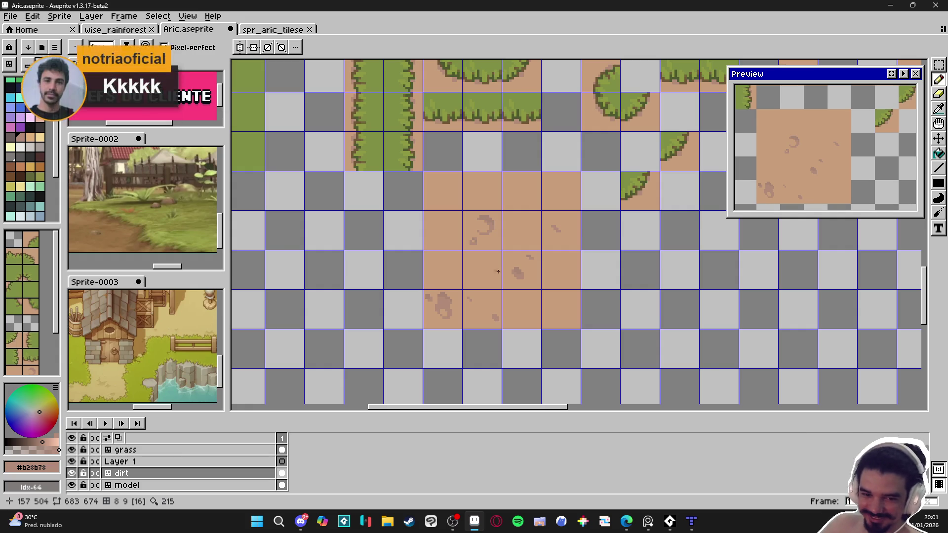
scroll(466, 300, down, 1)
drag(471, 306, 464, 307)
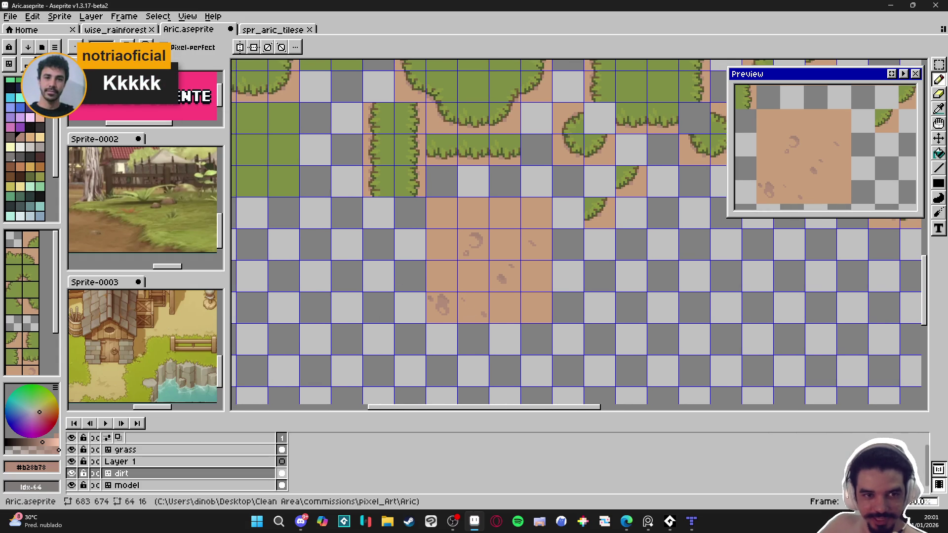
key(alt+Tab)
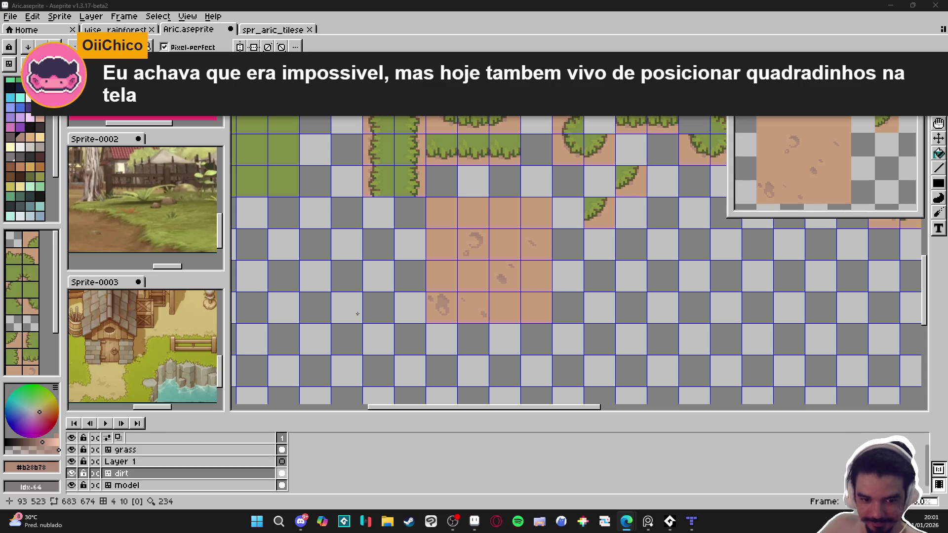
scroll(444, 316, down, 1)
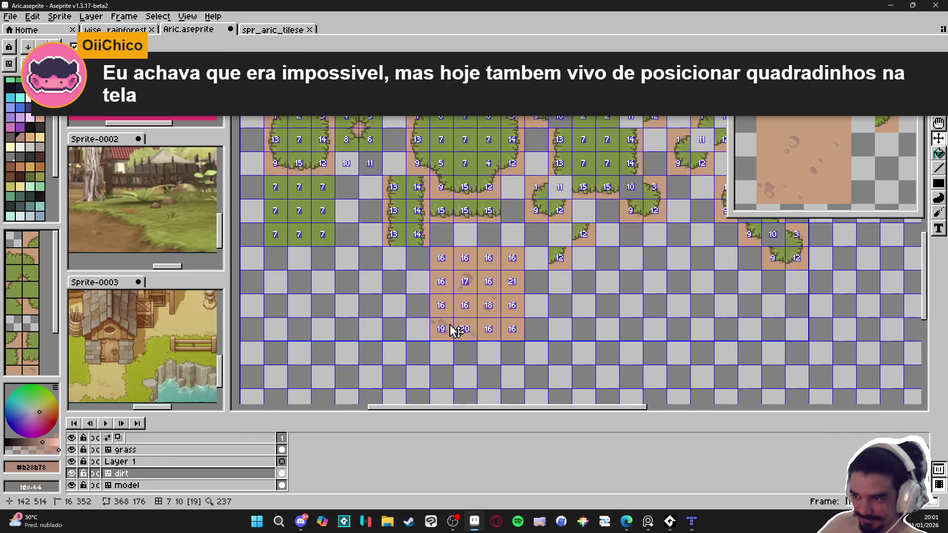
key(Tab)
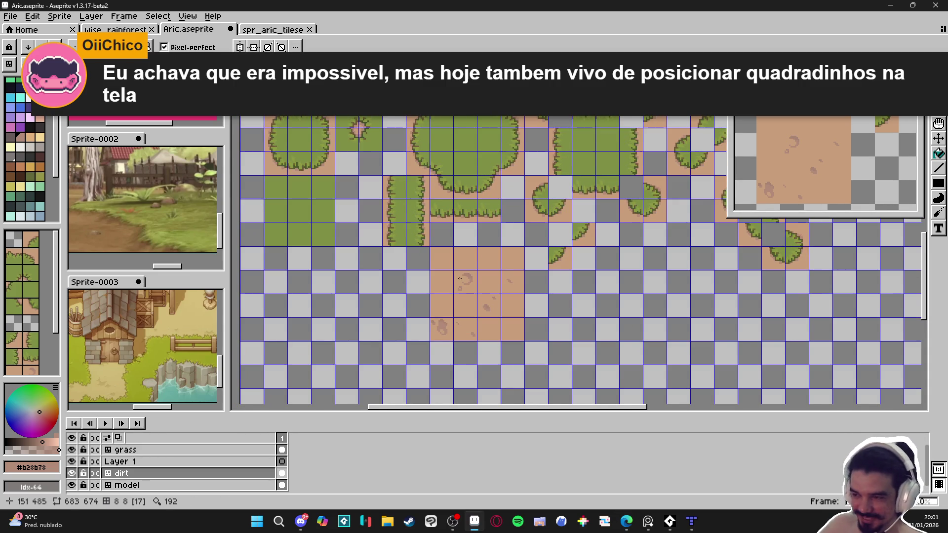
key(ctrl+s)
scroll(462, 287, down, 1)
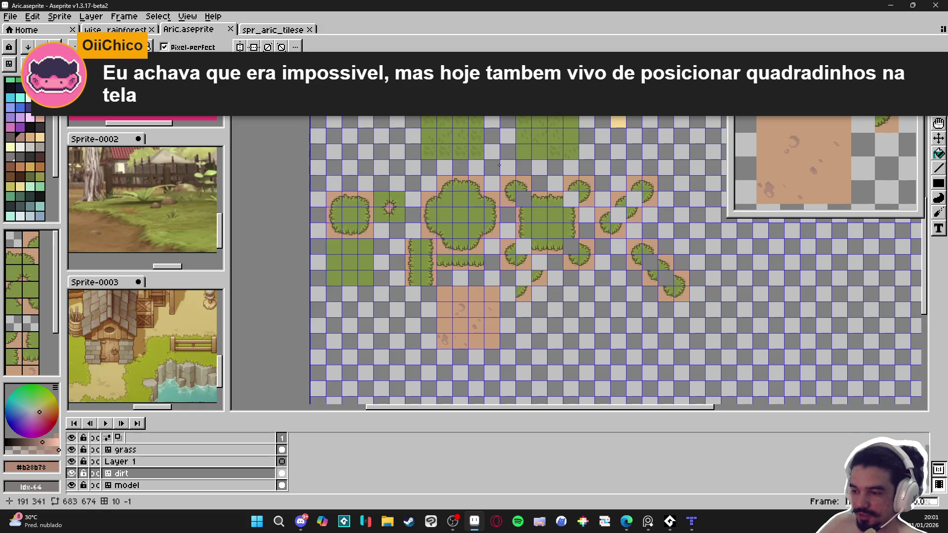
Open Clean Area's profile_pick folder in File Explorer and select a range of its items
key(super+e)
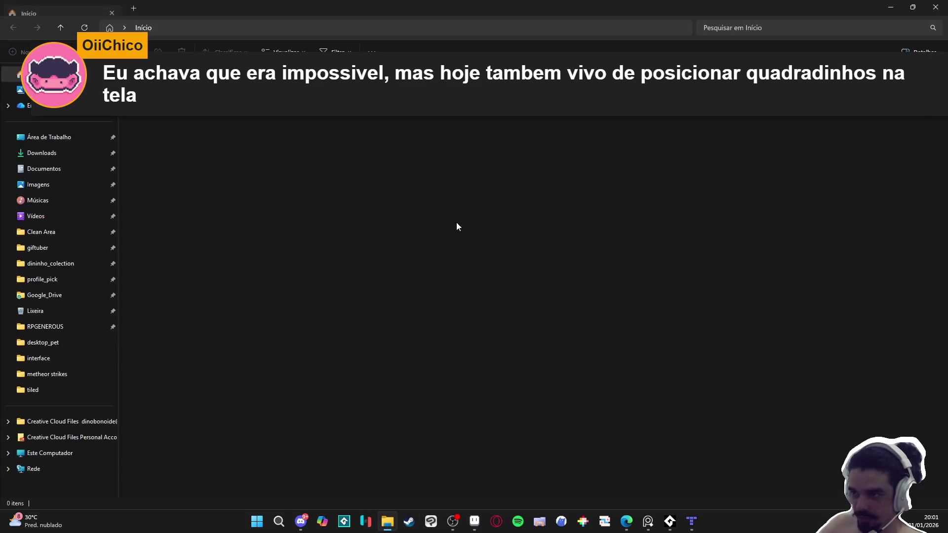
click(45, 231)
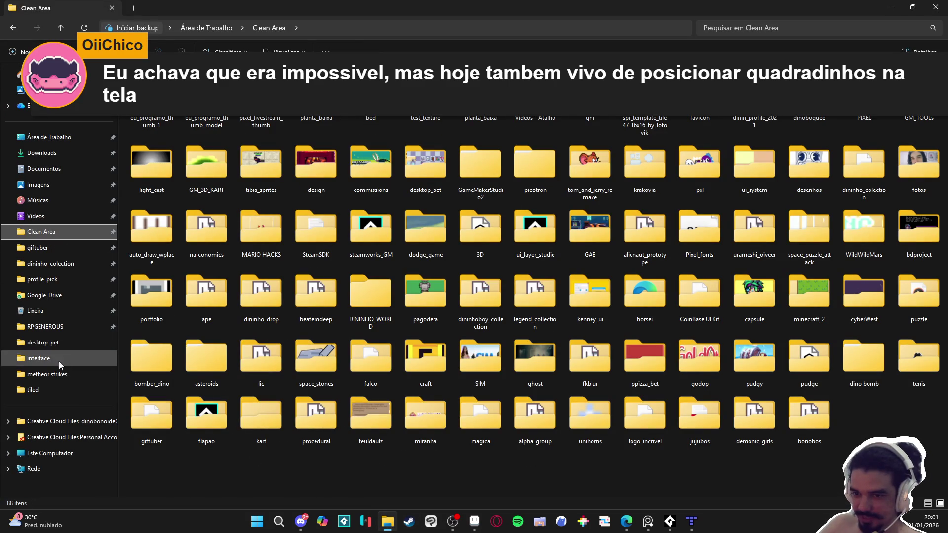
click(50, 280)
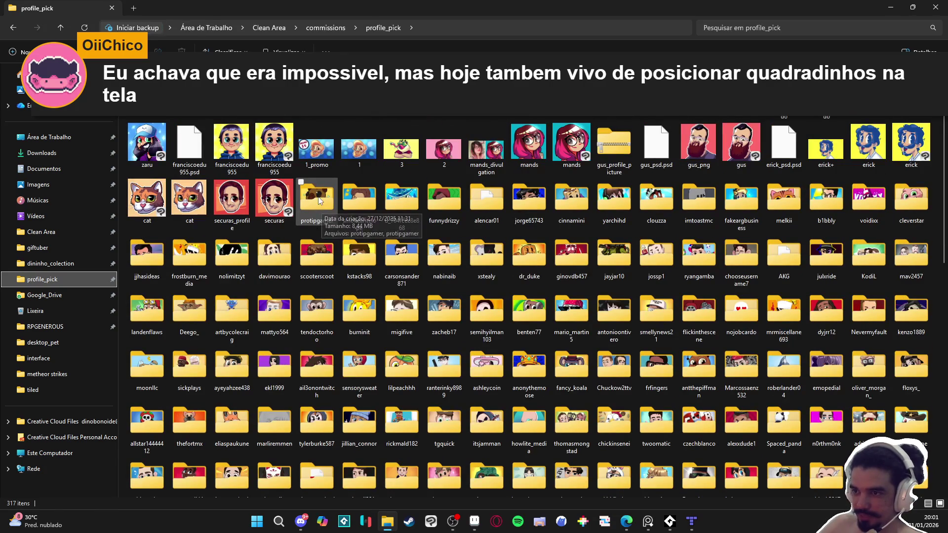
scroll(324, 219, down, 10)
click(660, 467)
shift+click(660, 467)
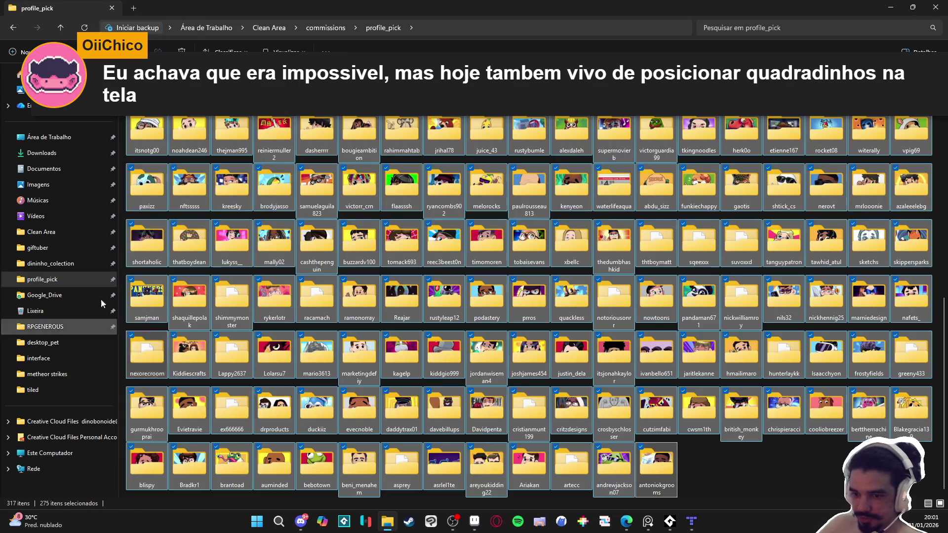
scroll(593, 326, up, 10)
Look through the thumbs folder under commissions, then navigate back to profile_pick
click(334, 27)
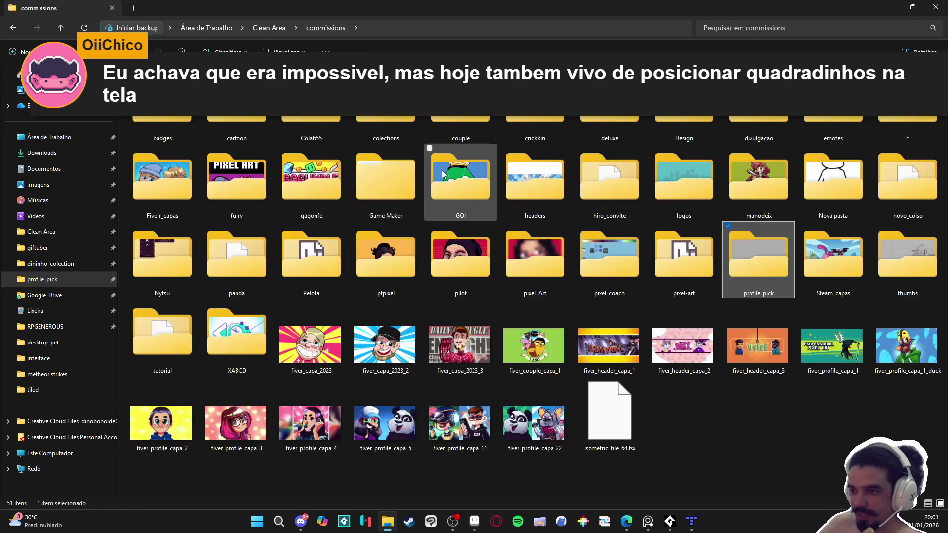
double_click(429, 192)
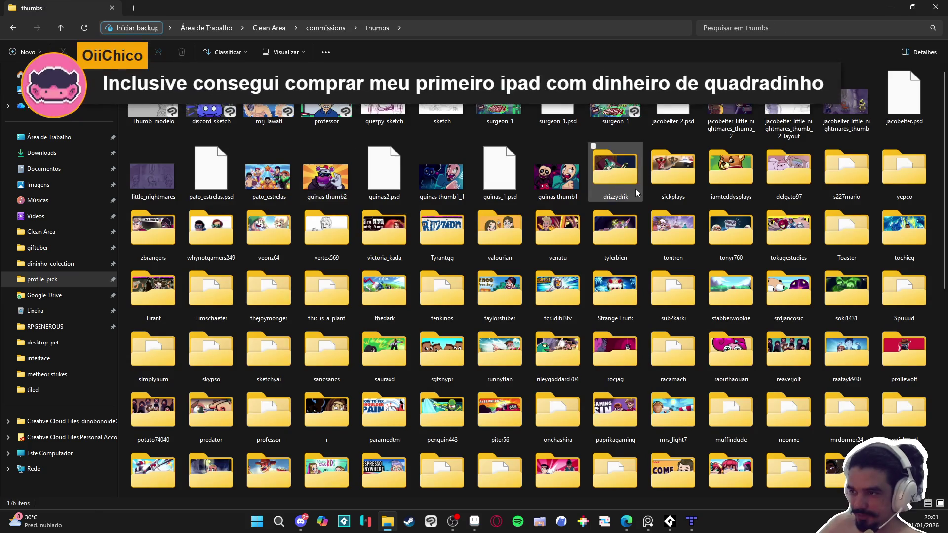
scroll(614, 171, down, 6)
click(569, 460)
key(alt+Left)
key(alt+Left)
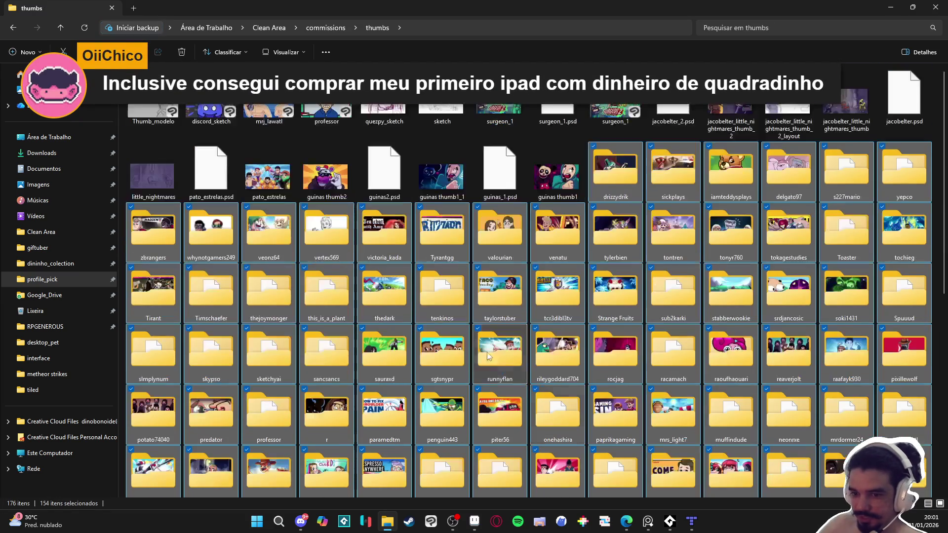
key(alt+Right)
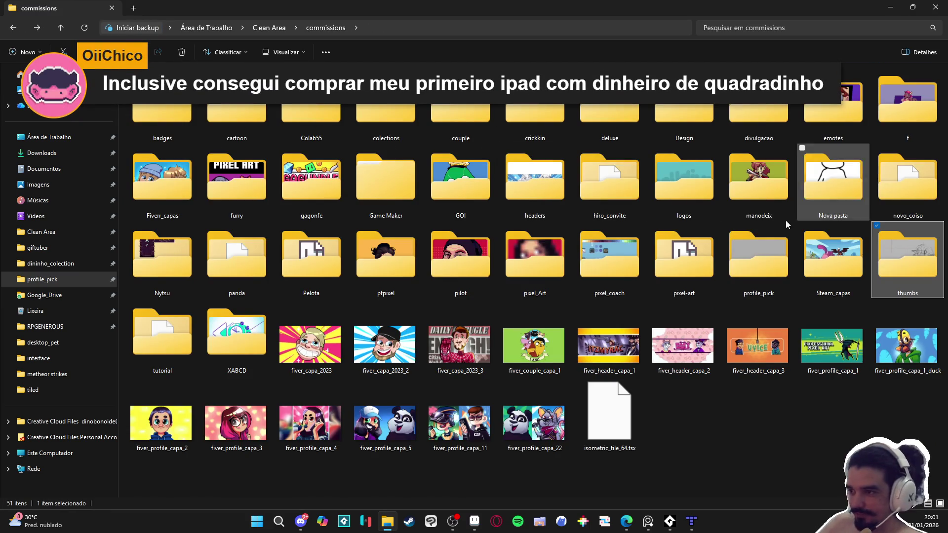
click(14, 29)
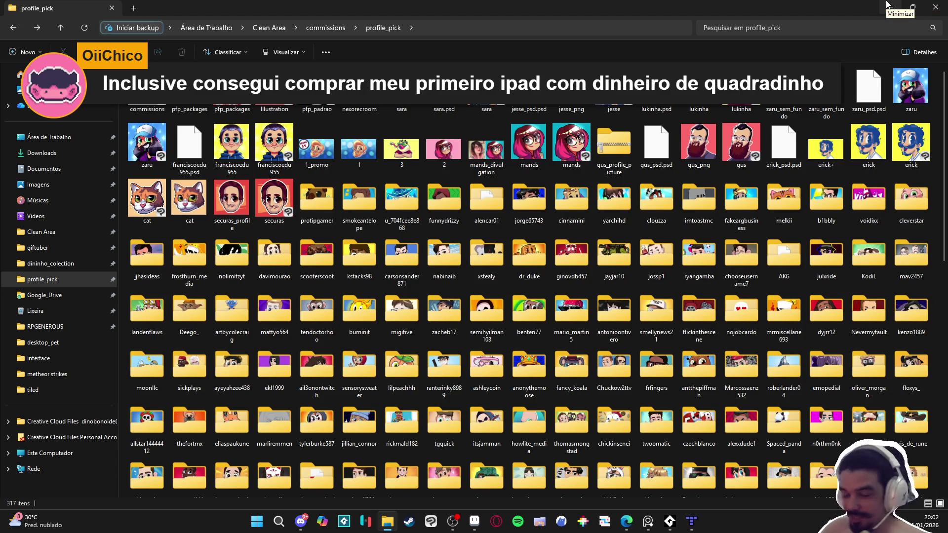
Bring Aseprite back over Explorer and save the Aric.aseprite tileset with Ctrl+S
click(889, 5)
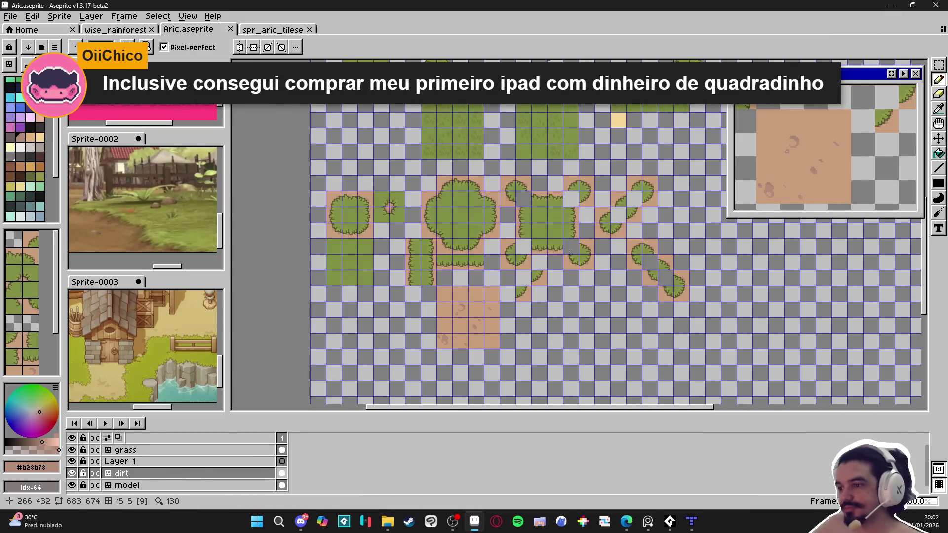
scroll(498, 237, up, 2)
drag(498, 237, 519, 265)
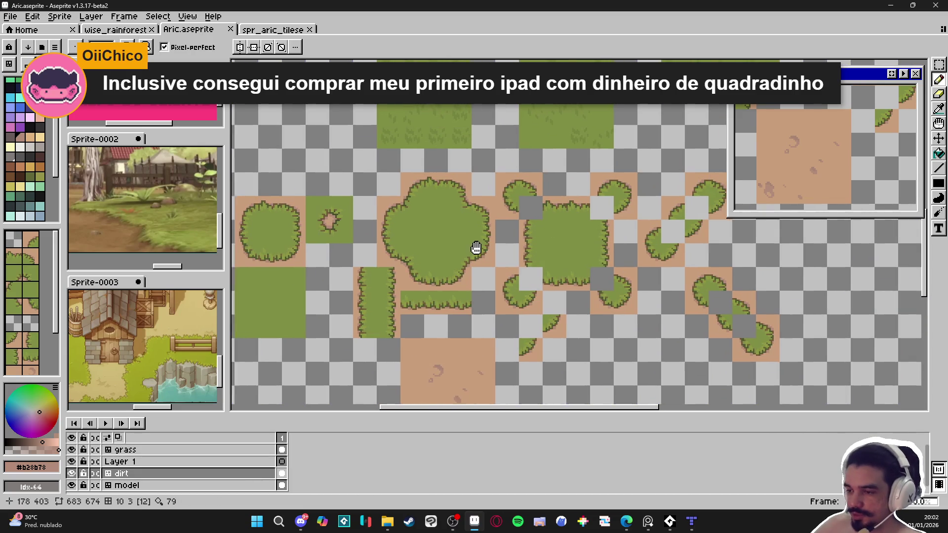
key(ctrl+s)
drag(336, 274, 369, 271)
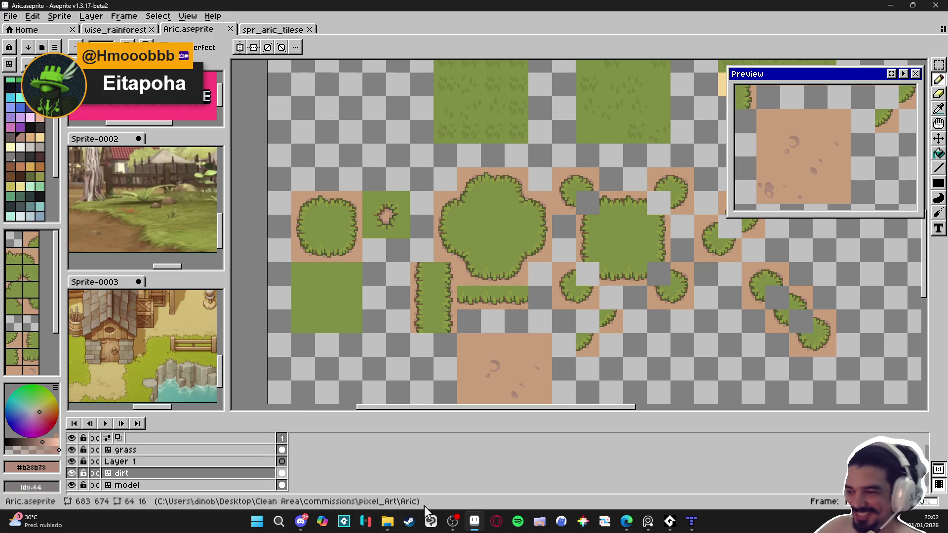
In Tiled, open the recent juninx_sinar project and view its sinar_map.tmx map
click(692, 521)
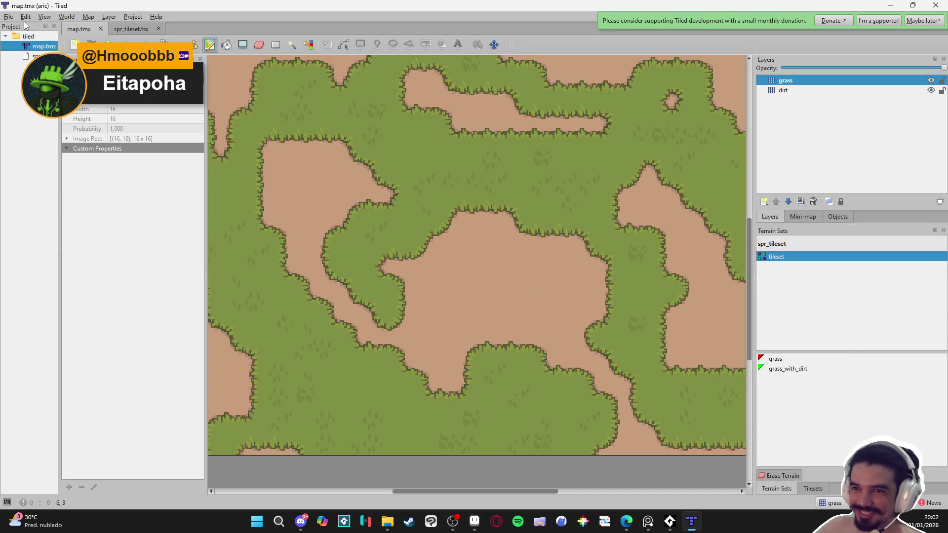
click(8, 16)
mouse_move(20, 76)
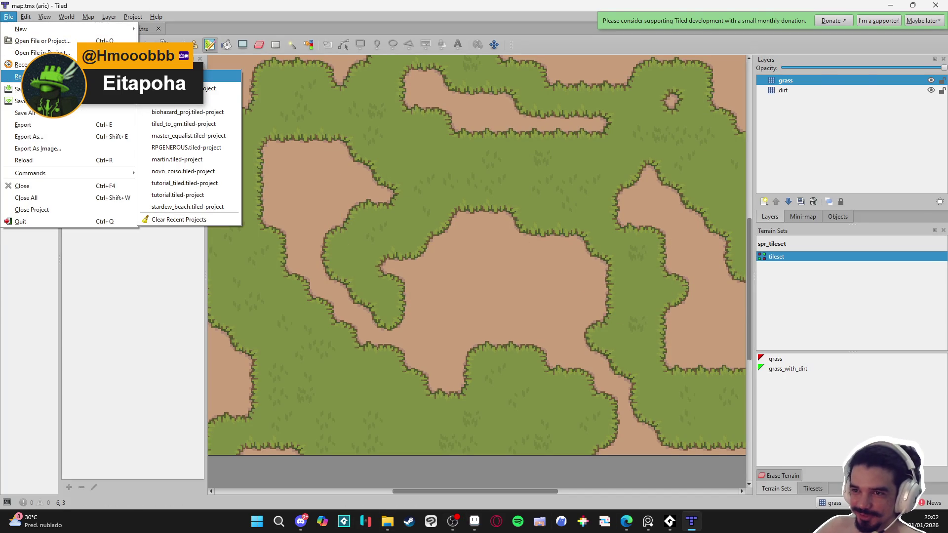
click(173, 88)
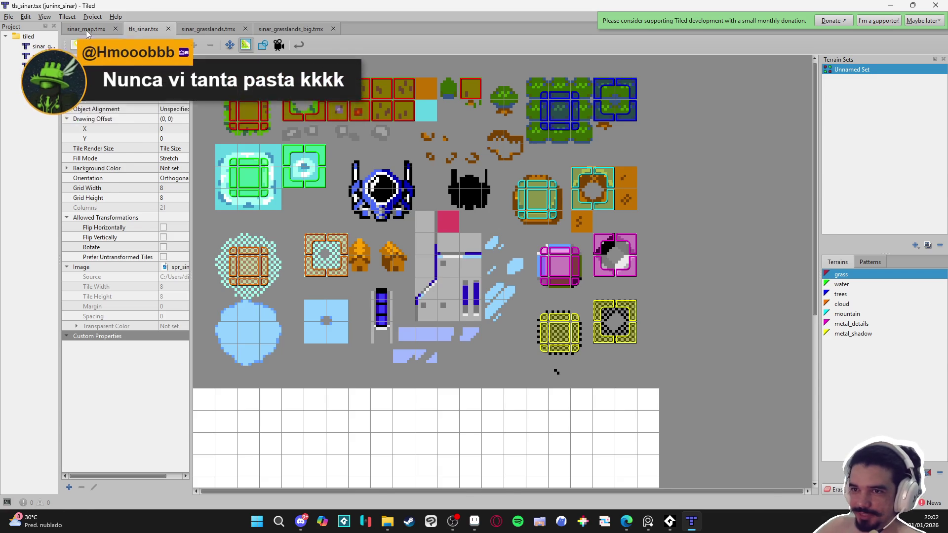
click(87, 28)
scroll(451, 371, up, 5)
scroll(451, 372, down, 3)
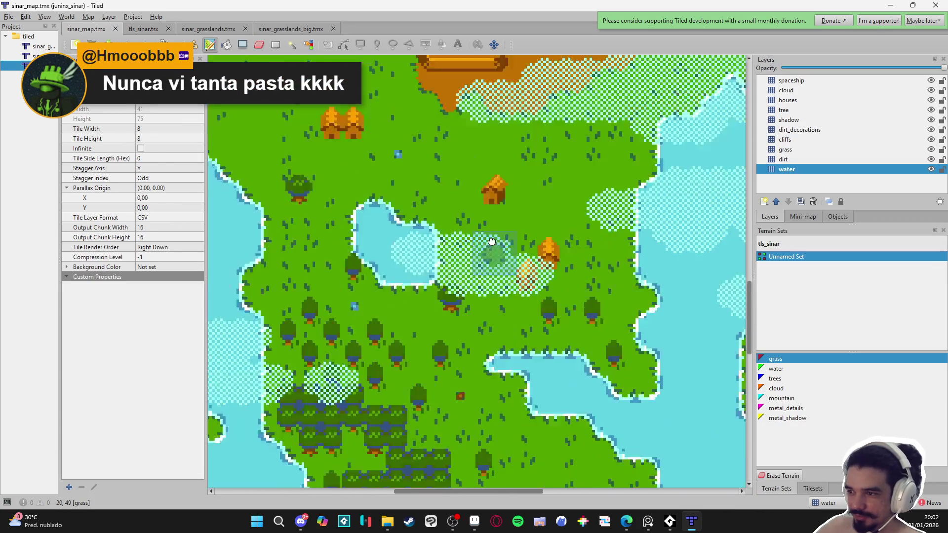
Flip through the beach_sample_map.tmx and map.tmx tabs, panning around each map
click(8, 16)
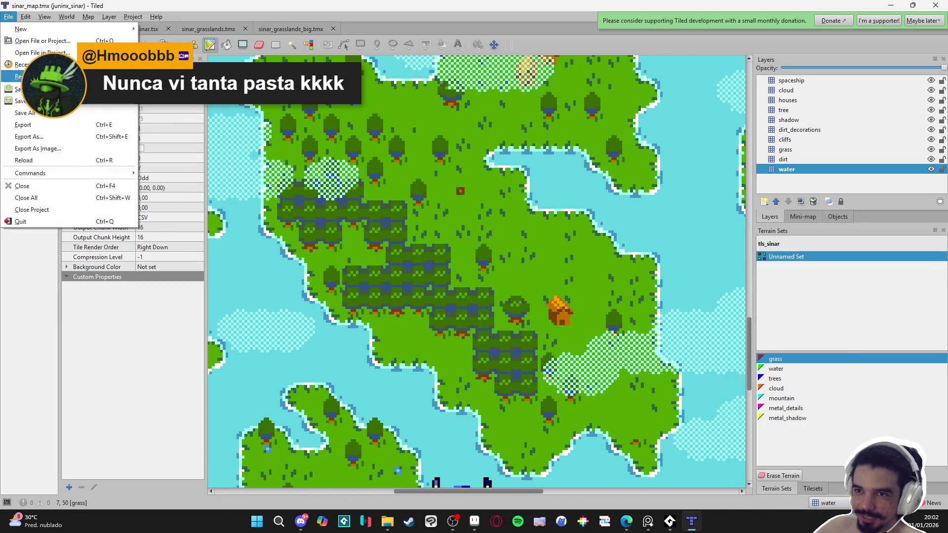
mouse_move(20, 76)
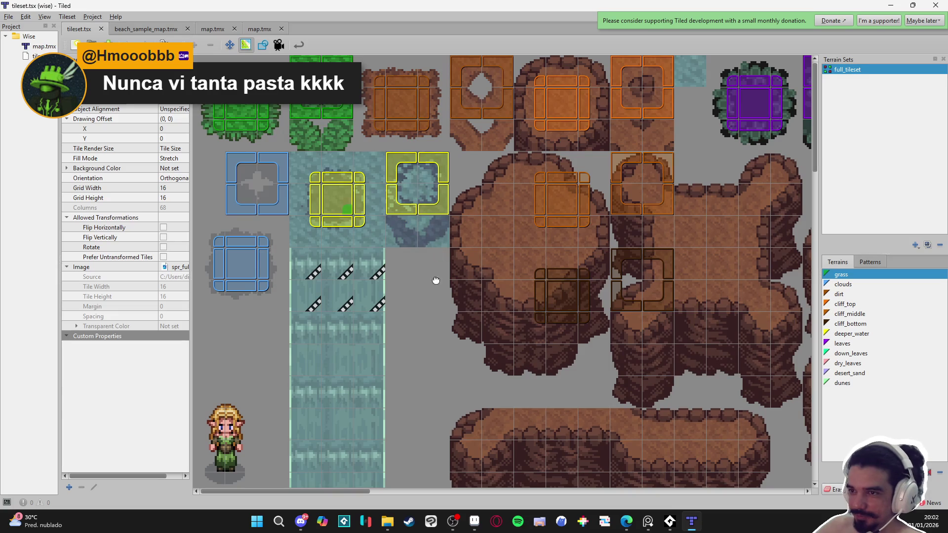
click(143, 29)
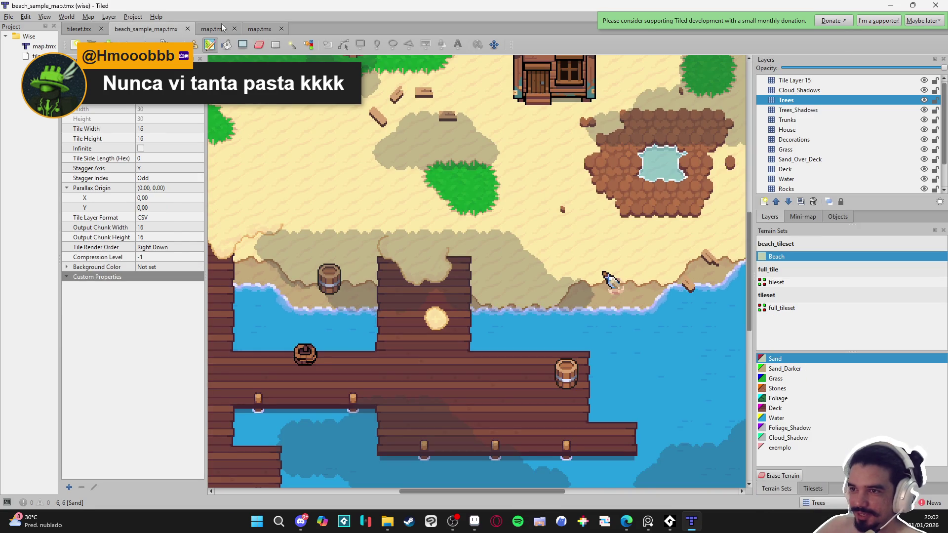
scroll(527, 282, up, 2)
scroll(612, 367, right, 5)
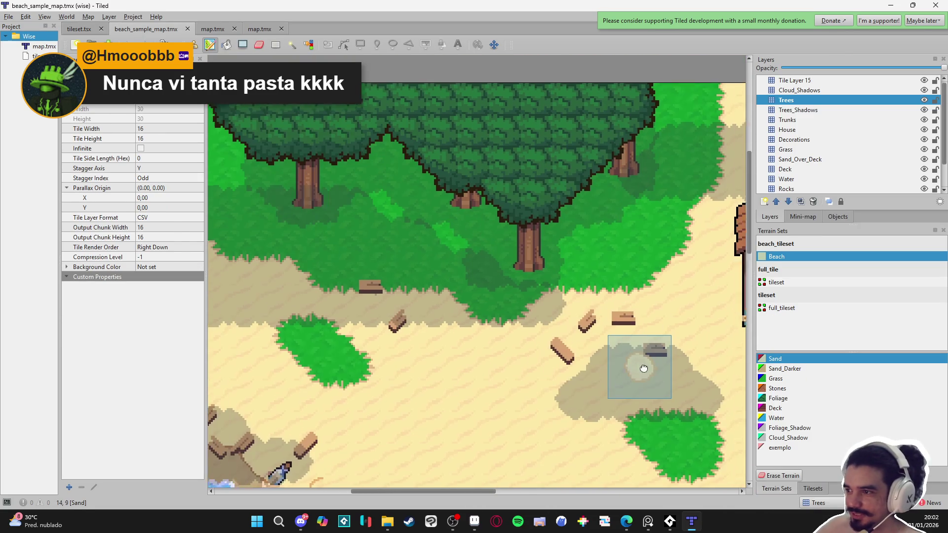
click(213, 29)
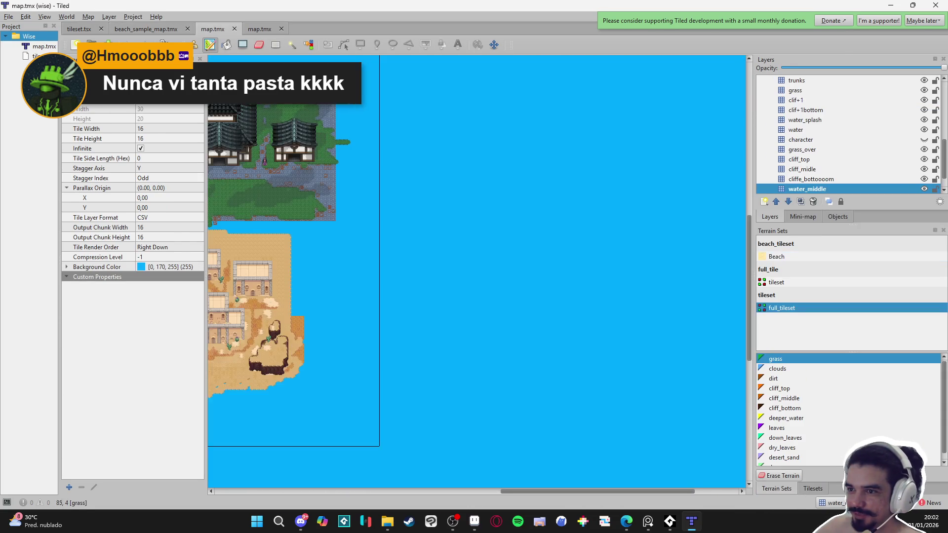
scroll(576, 282, down, 2)
scroll(382, 294, up, 5)
scroll(383, 293, up, 4)
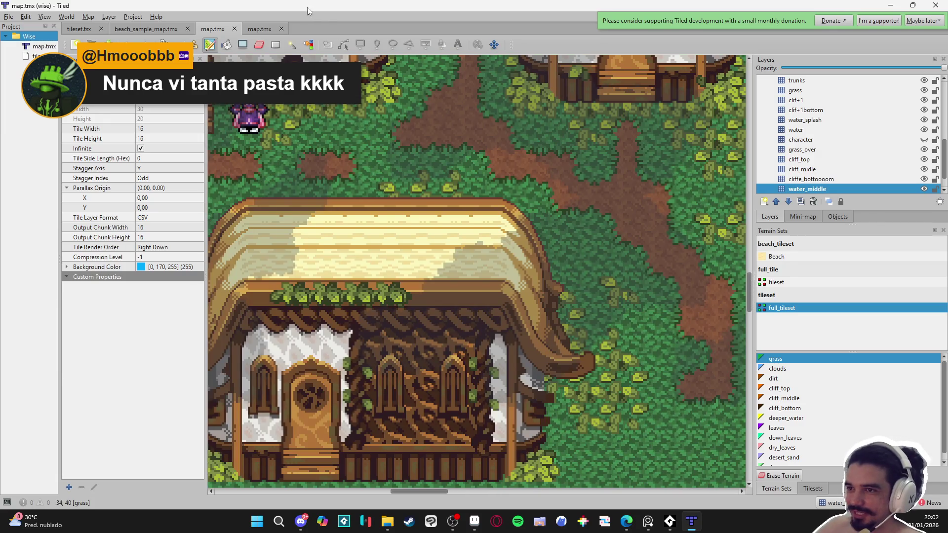
click(256, 28)
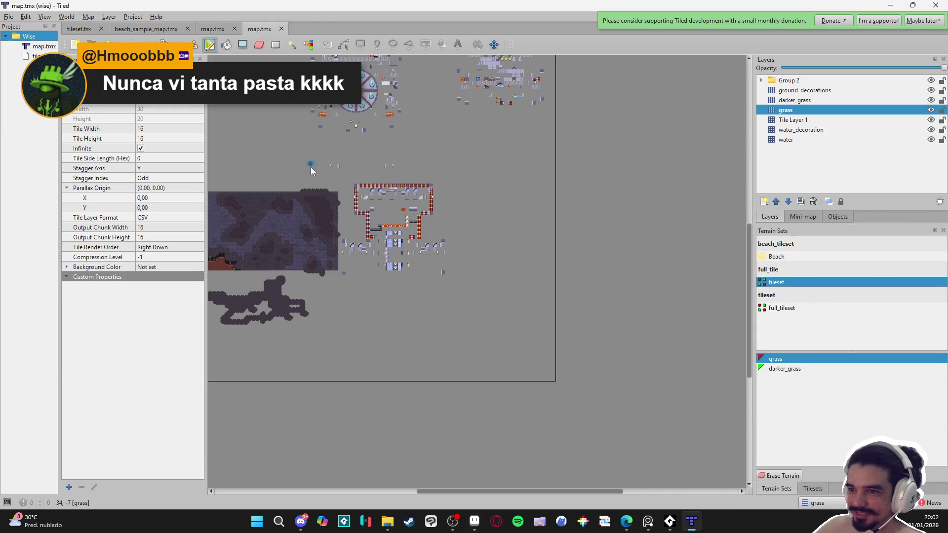
scroll(345, 251, up, 8)
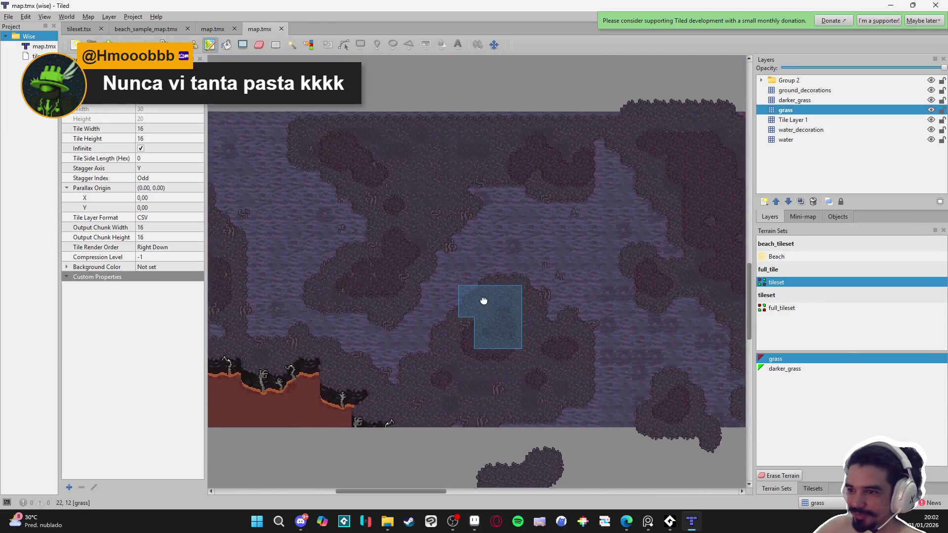
drag(580, 315, 545, 347)
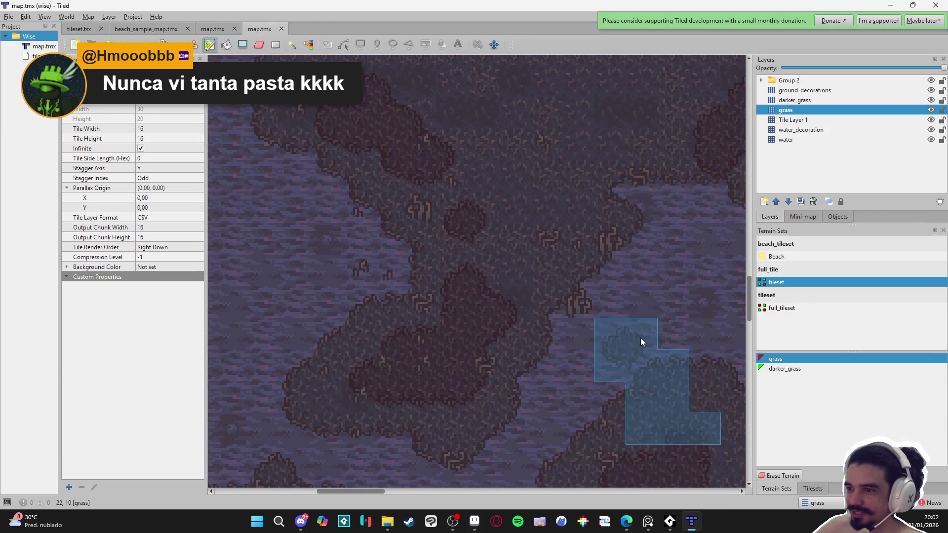
click(216, 29)
click(140, 29)
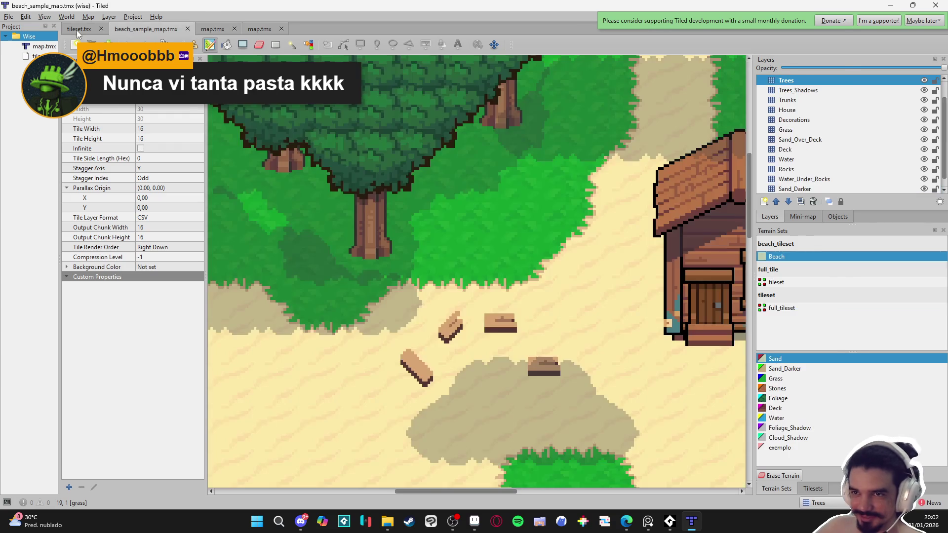
Inspect tileset.tsx's full_tileset terrains, then bring up File > Recent Projects
click(77, 29)
scroll(491, 250, down, 10)
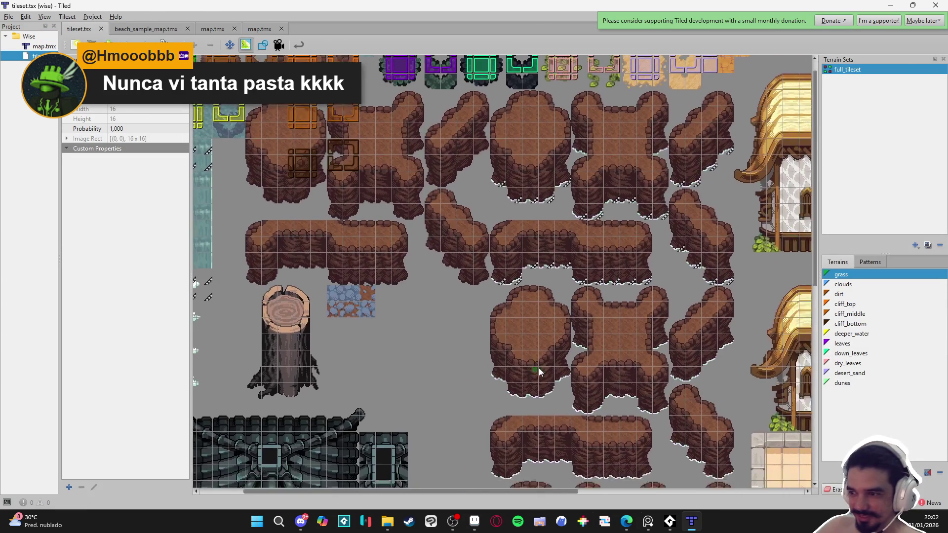
scroll(547, 318, up, 3)
scroll(421, 304, right, 3)
scroll(470, 265, down, 3)
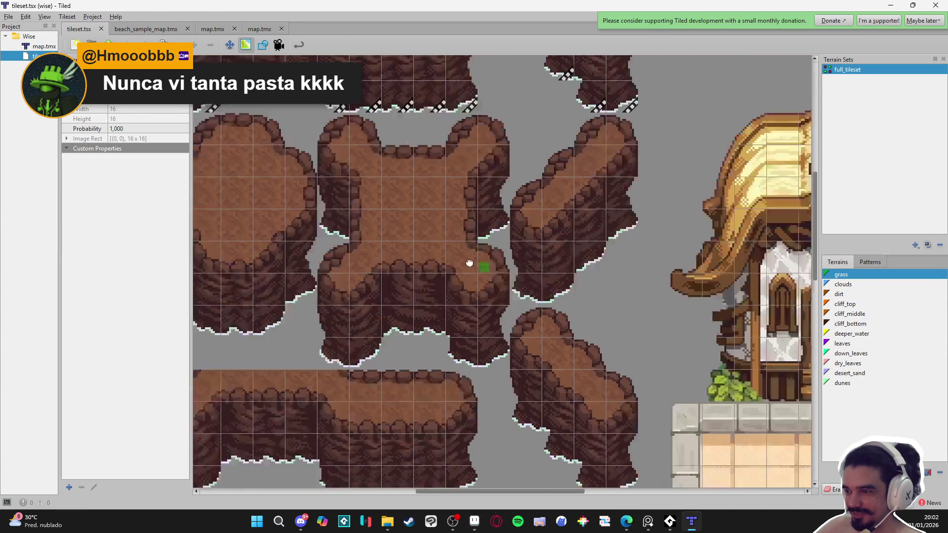
scroll(585, 301, right, 5)
scroll(517, 272, down, 5)
scroll(517, 275, down, 6)
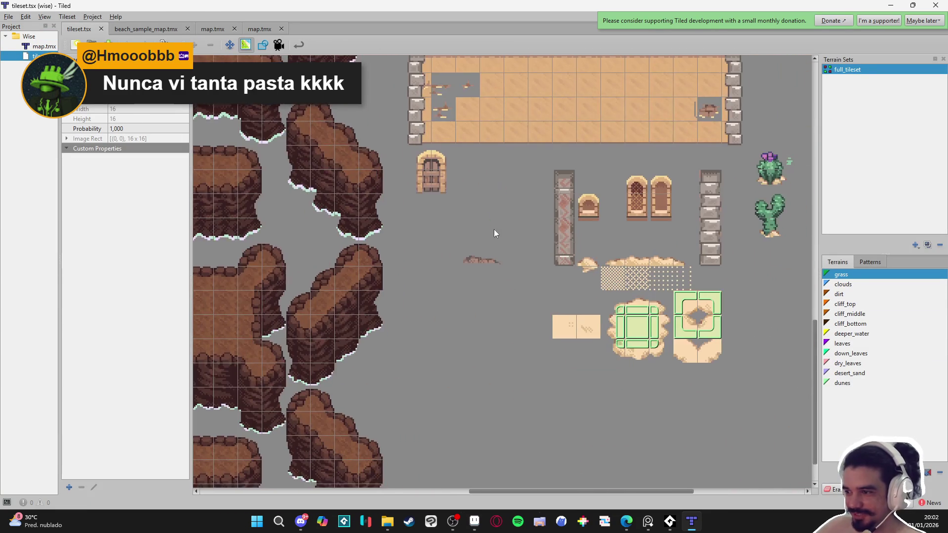
scroll(648, 344, up, 2)
scroll(474, 296, down, 1)
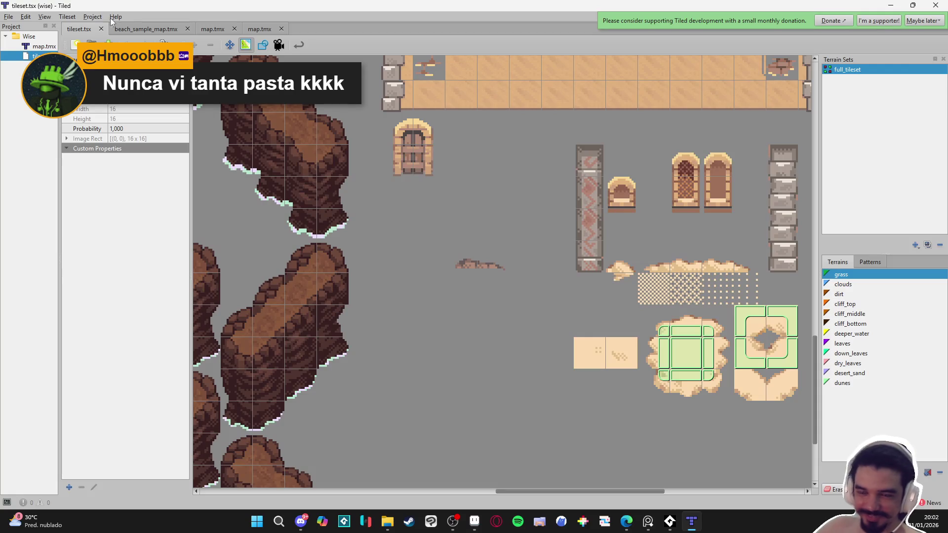
click(8, 16)
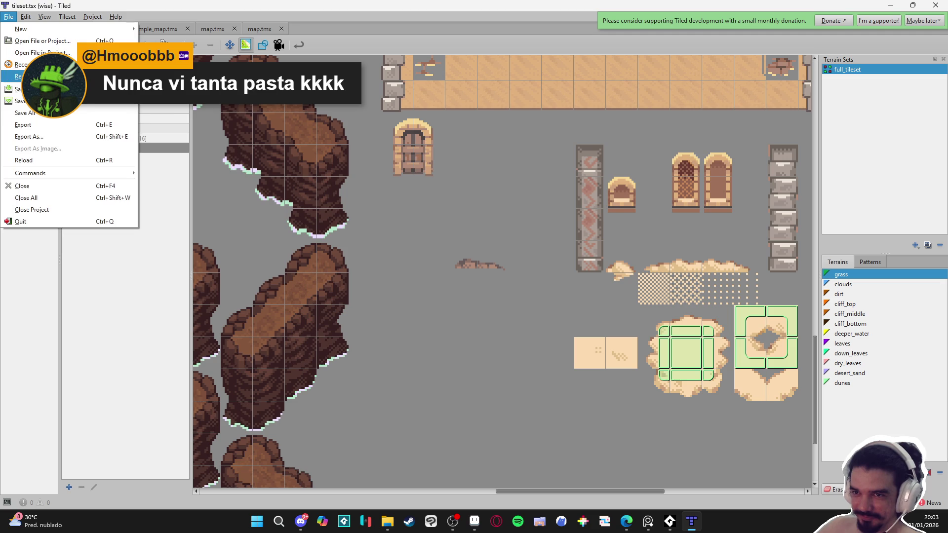
mouse_move(20, 77)
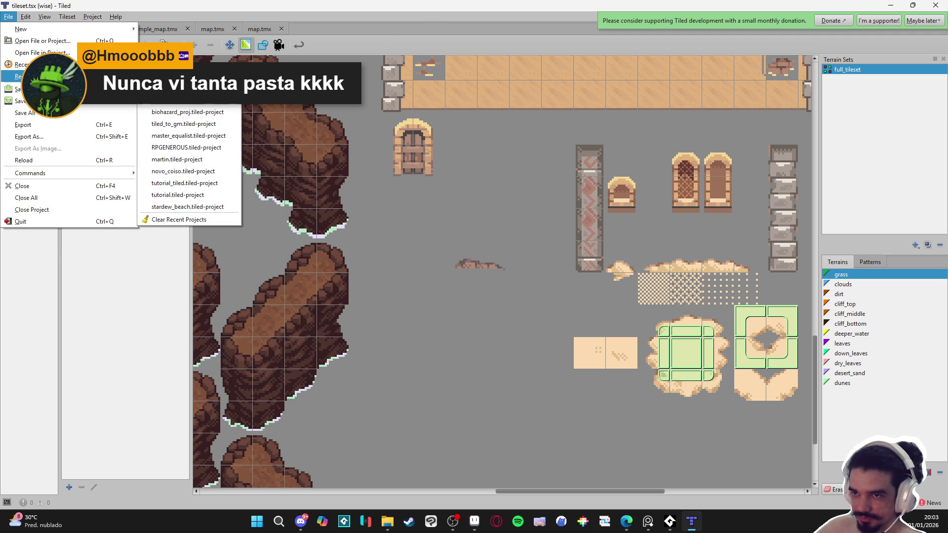
Open the aric project's grass-and-dirt map, view spr_tileset's tiles, then return to Aseprite
click(202, 105)
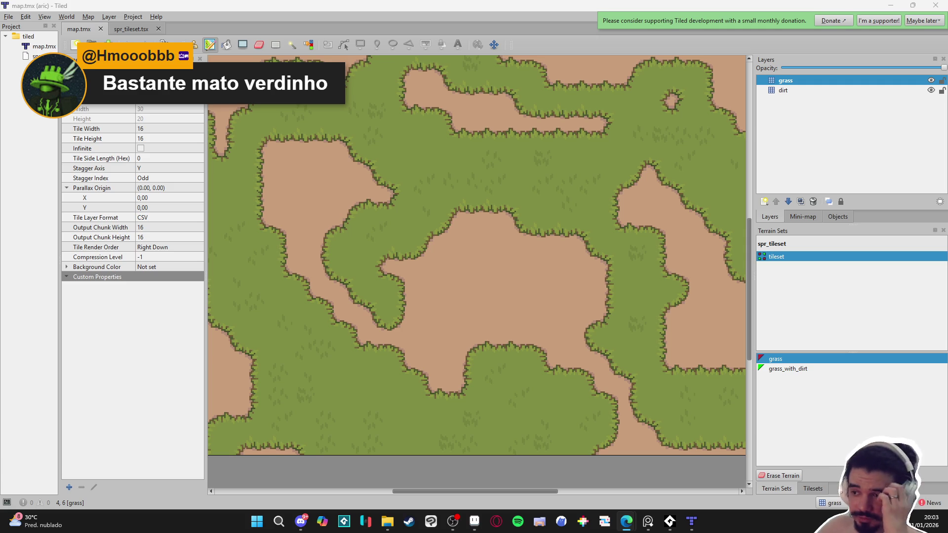
click(813, 489)
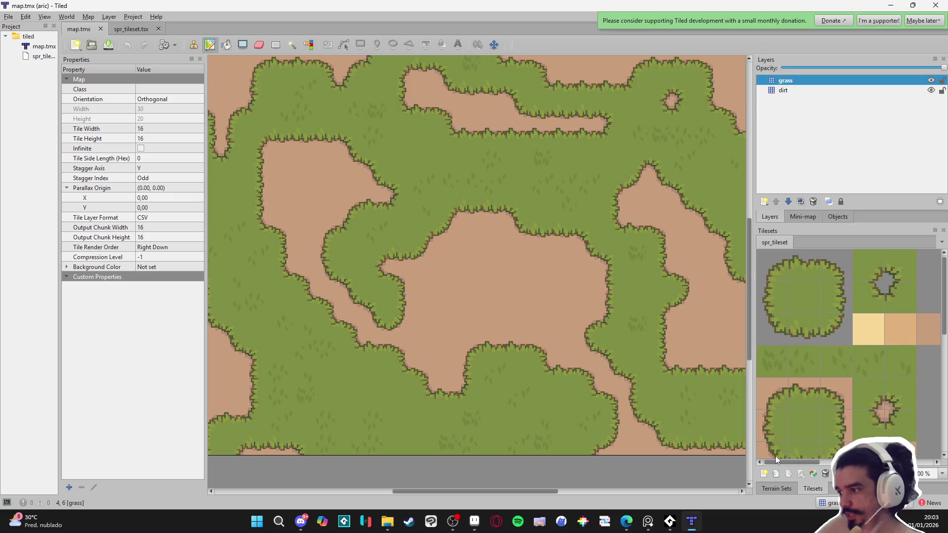
scroll(809, 335, up, 1)
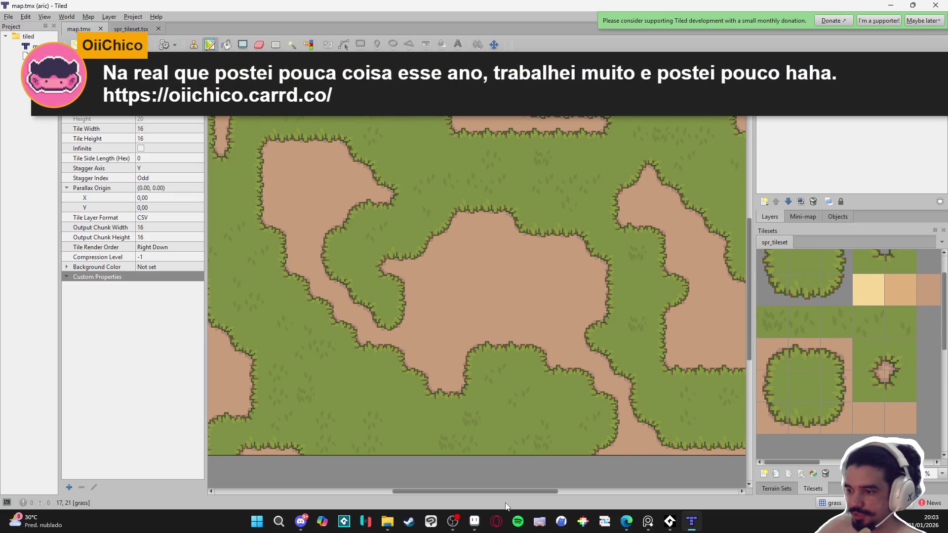
click(475, 523)
scroll(488, 263, down, 3)
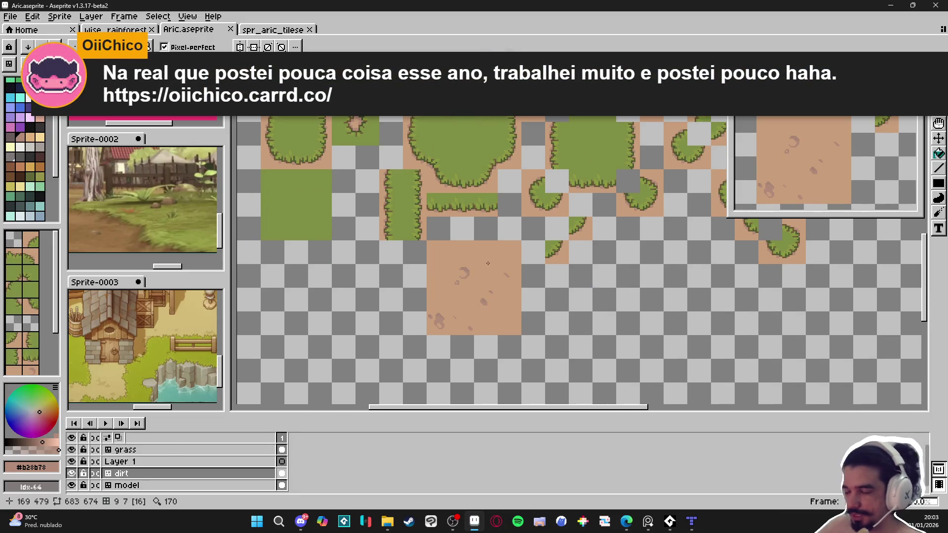
Show the tile grid over the Aric sprite, zoom in and out, and select the Move tool
key(Tab)
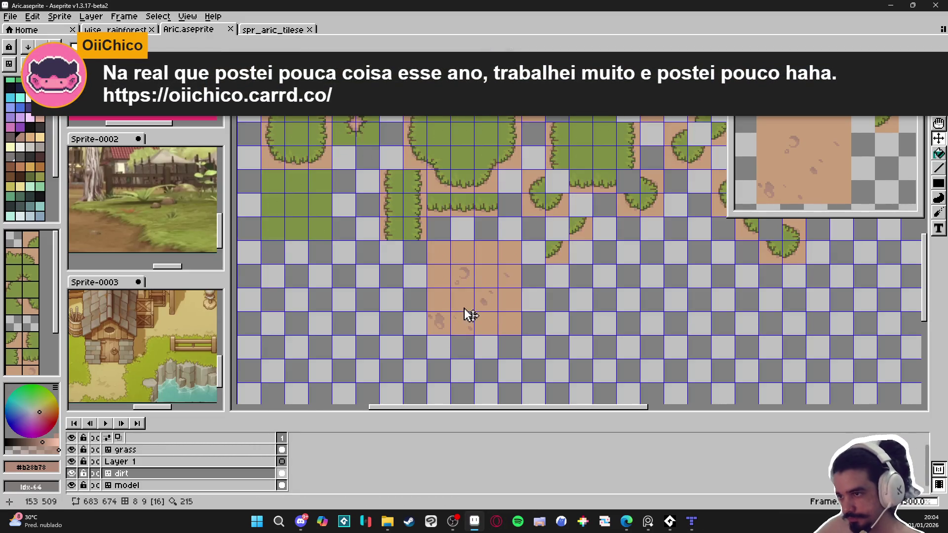
key(m)
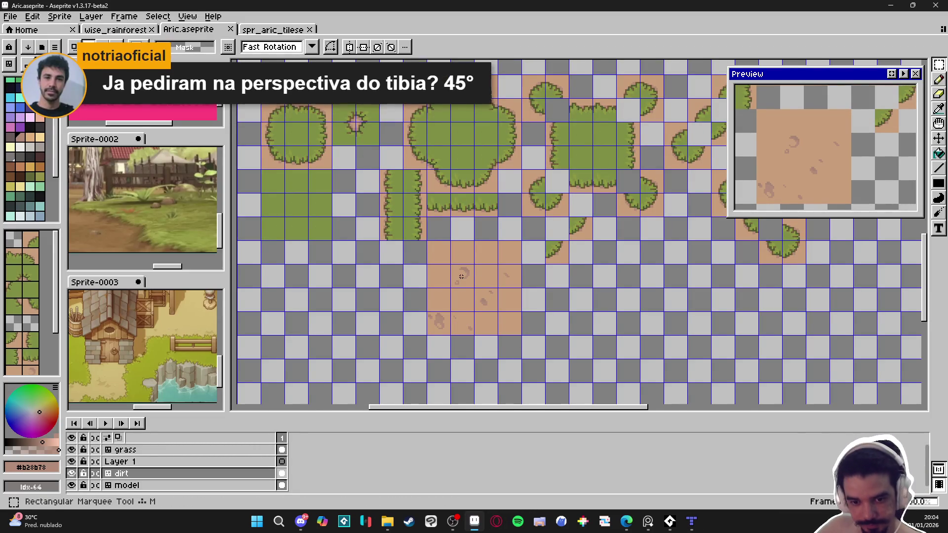
scroll(461, 276, up, 1)
scroll(464, 290, down, 1)
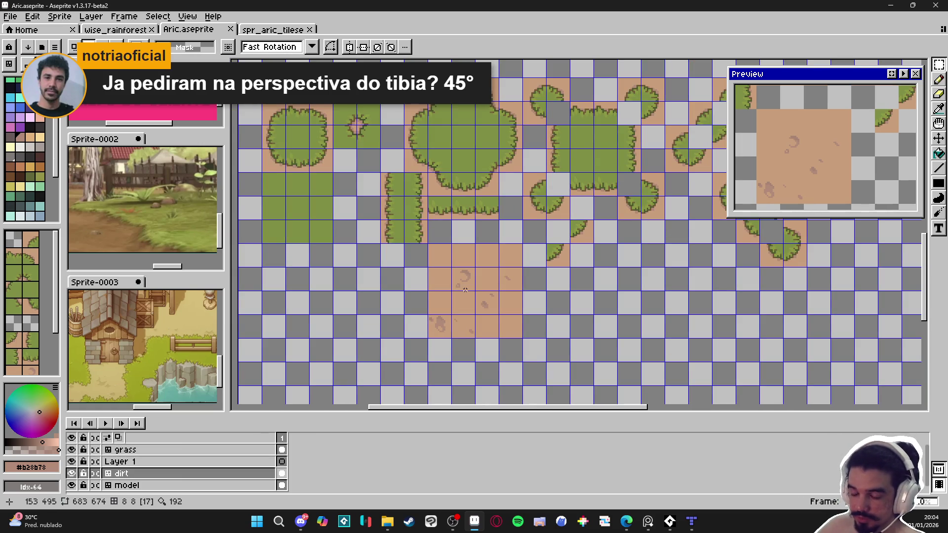
key(v)
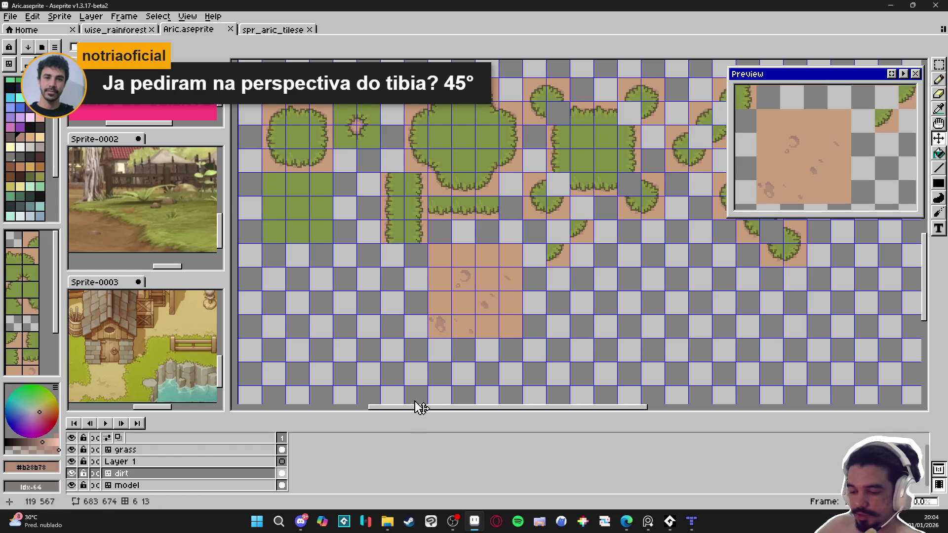
In File Explorer, open the tibia_sprites folder inside Clean Area
click(387, 521)
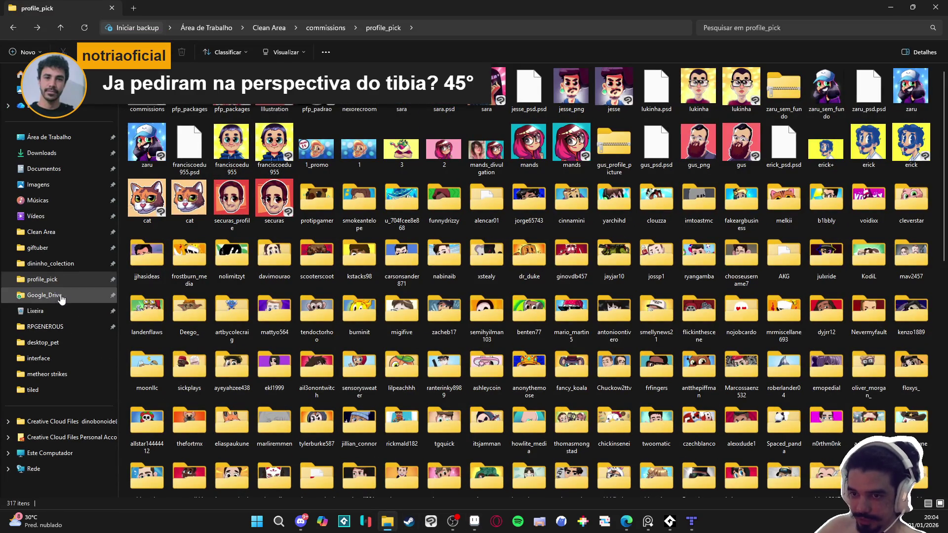
click(55, 236)
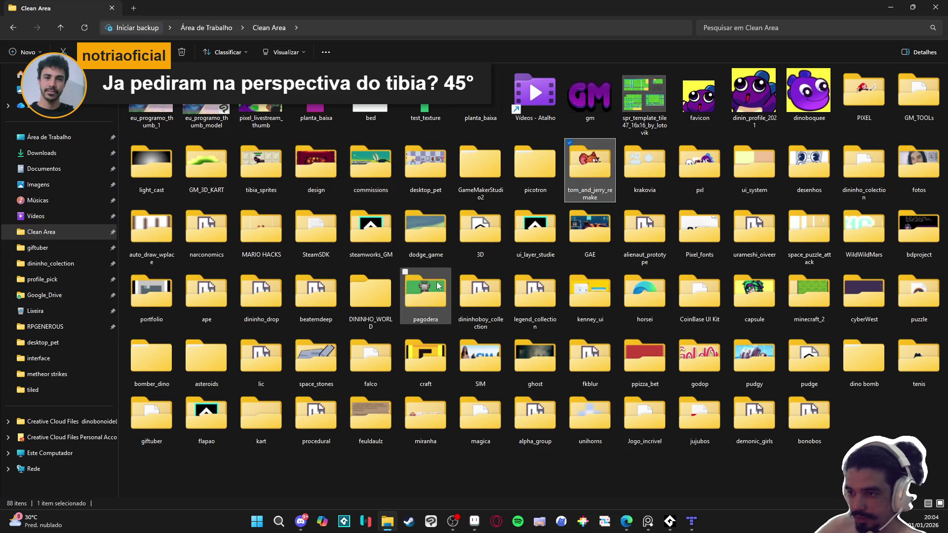
text(tenis)
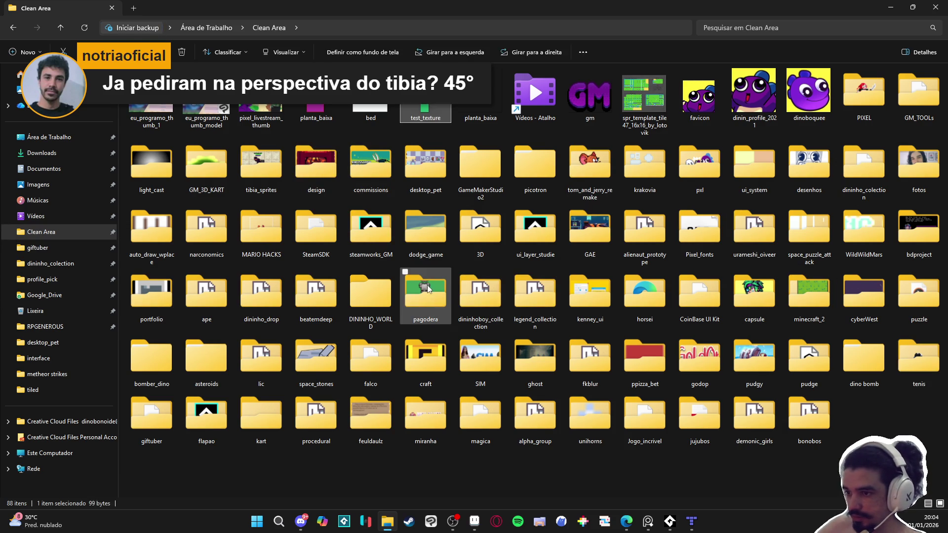
text(tibia)
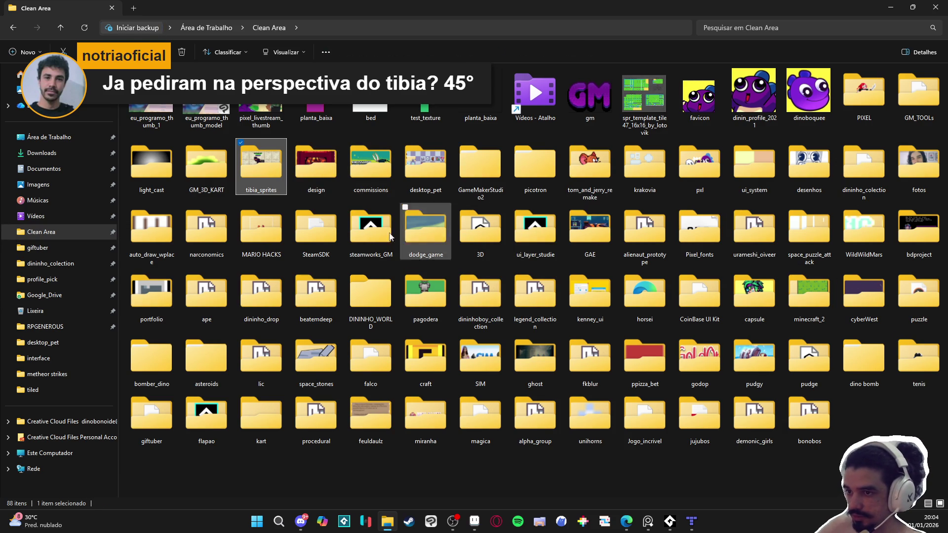
double_click(281, 174)
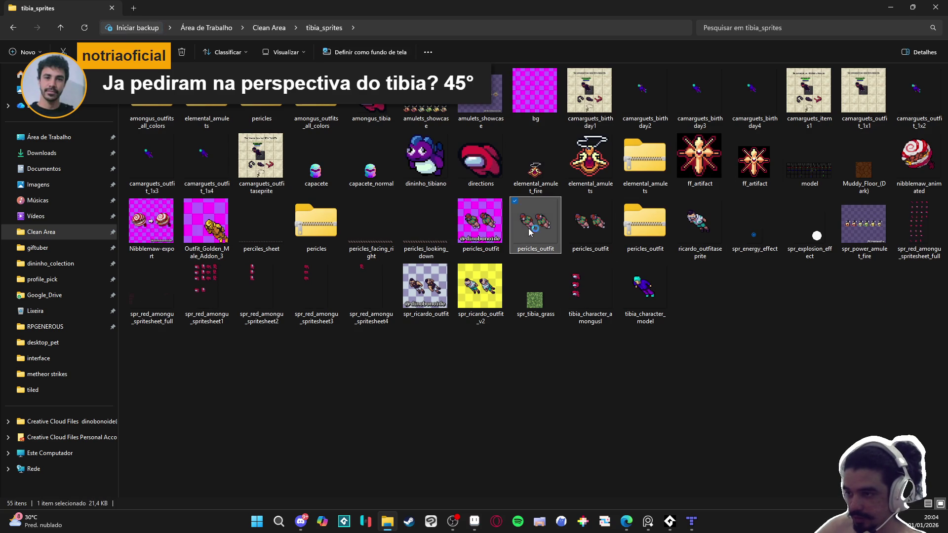
Preview the pericles_outfit sprites and Nibblemaw-export.gif, closing each afterwards
key(alt+F4)
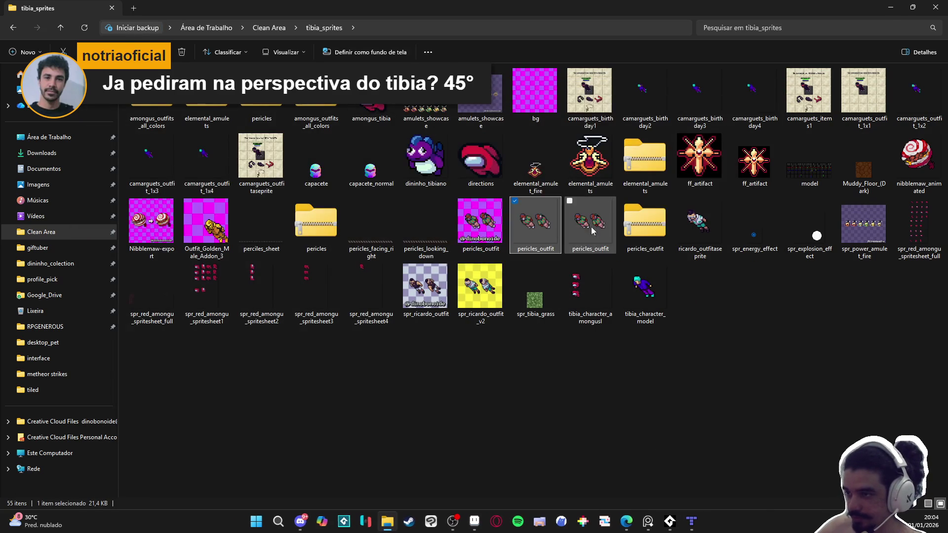
double_click(593, 230)
click(763, 91)
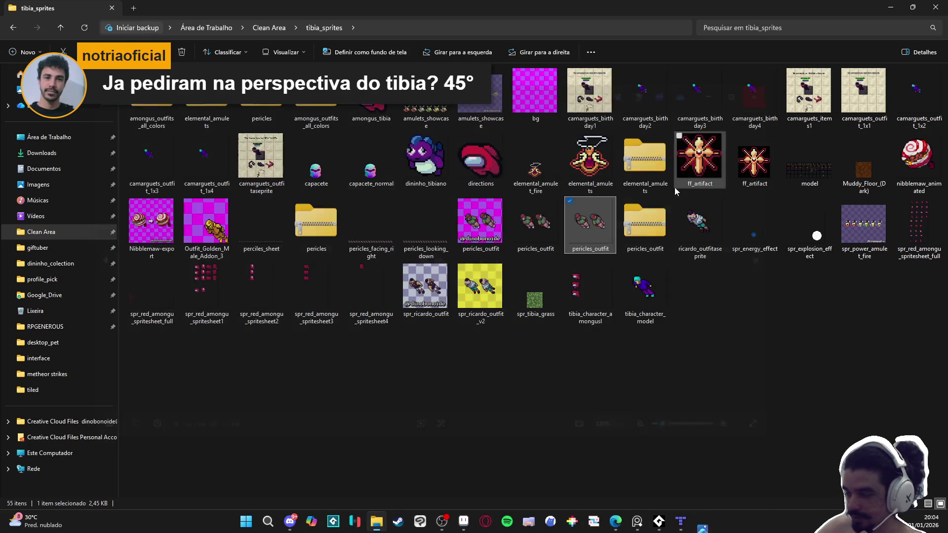
double_click(484, 235)
scroll(493, 254, up, 3)
scroll(631, 267, down, 1)
drag(502, 277, 501, 235)
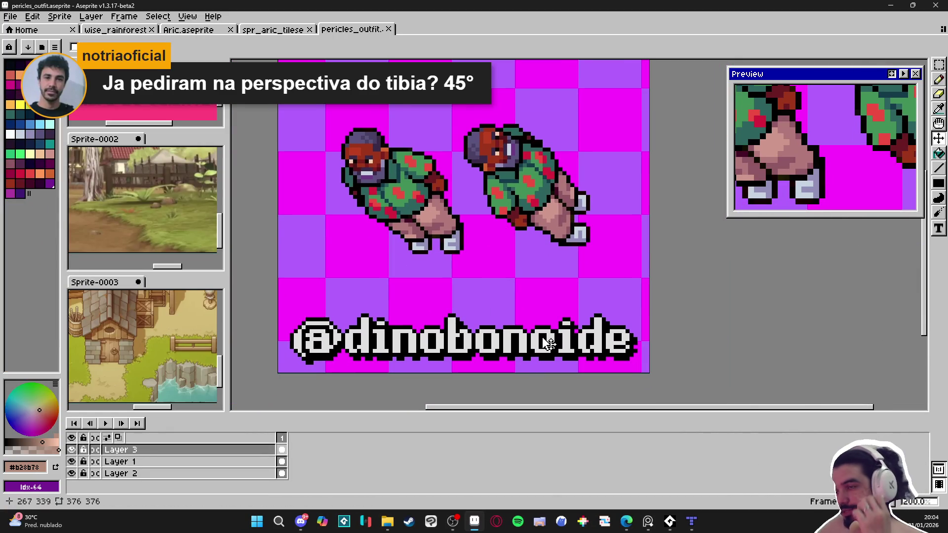
click(389, 30)
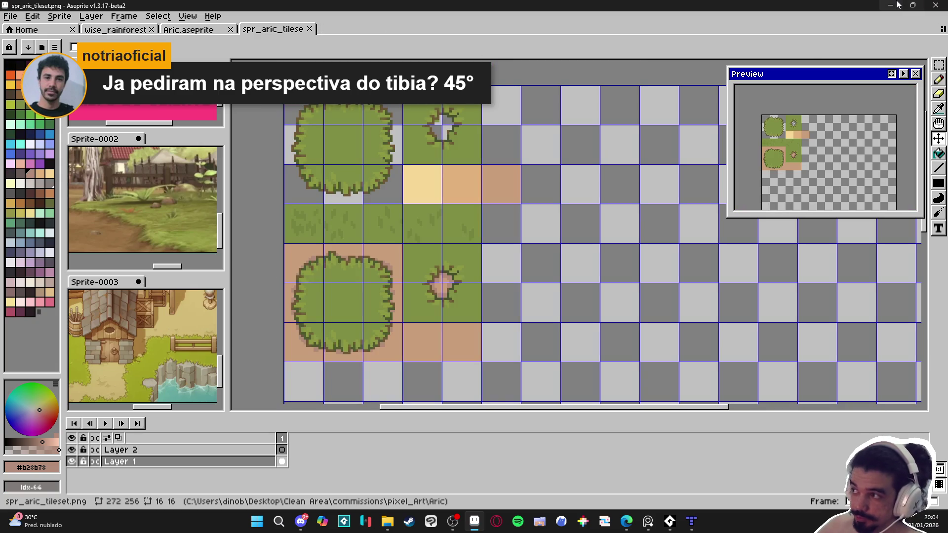
click(897, 4)
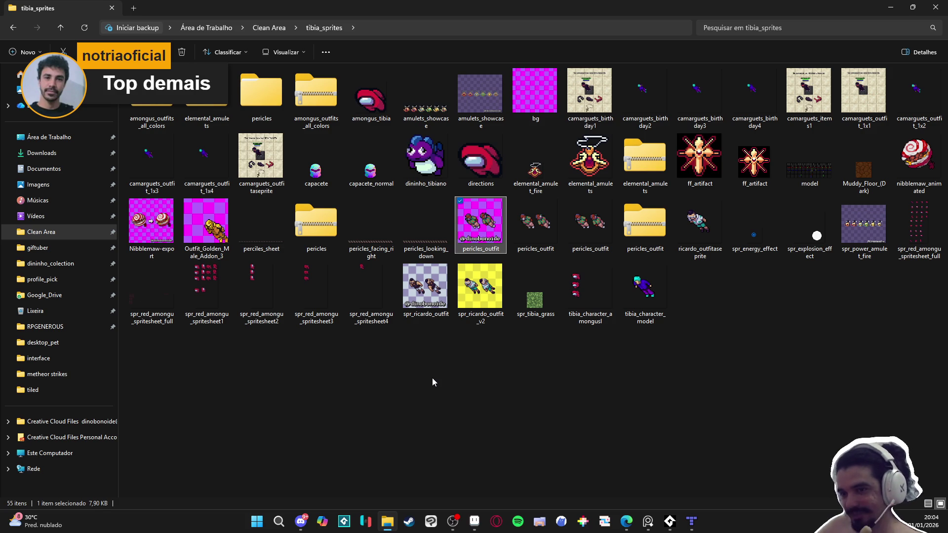
double_click(151, 220)
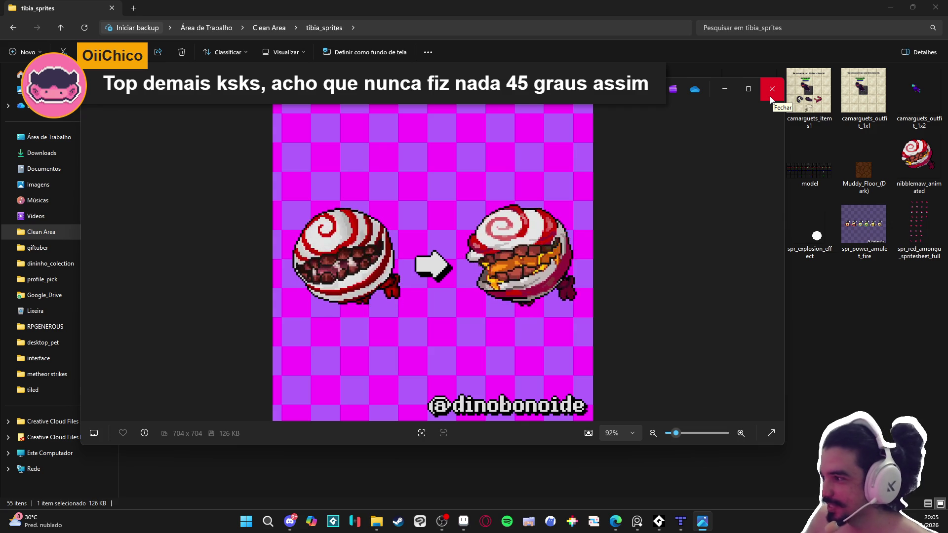
click(771, 98)
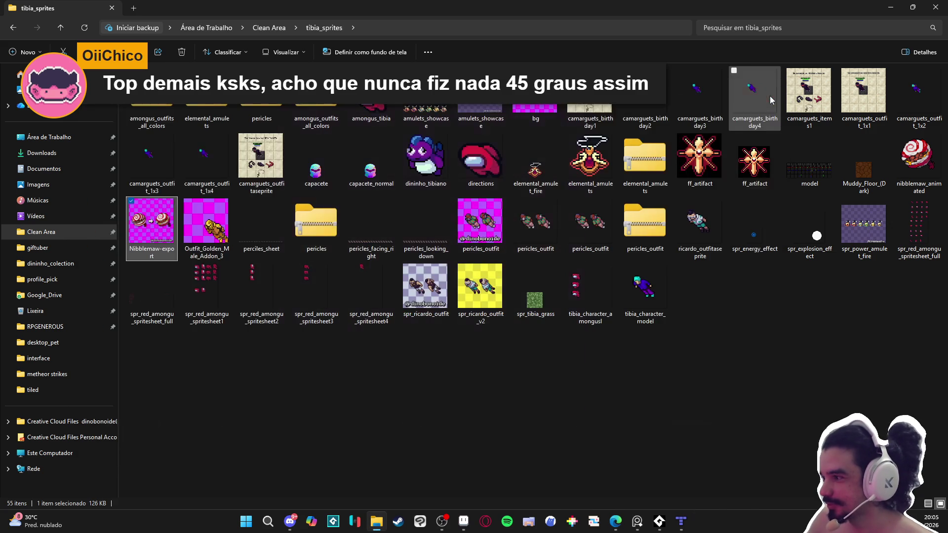
Open spr_power_amulet_fire in Aseprite, play its 14-frame animation, then open the directions sprite
double_click(856, 256)
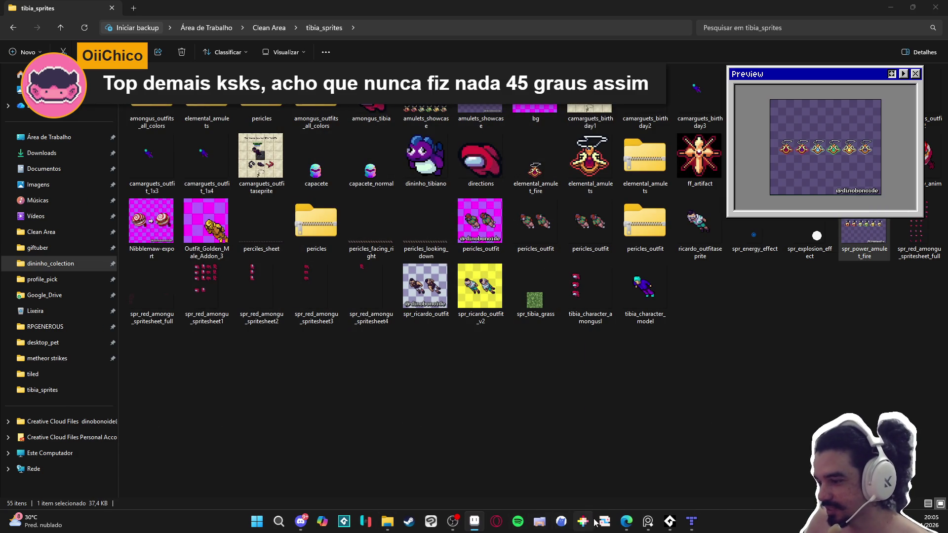
click(473, 523)
scroll(617, 286, up, 2)
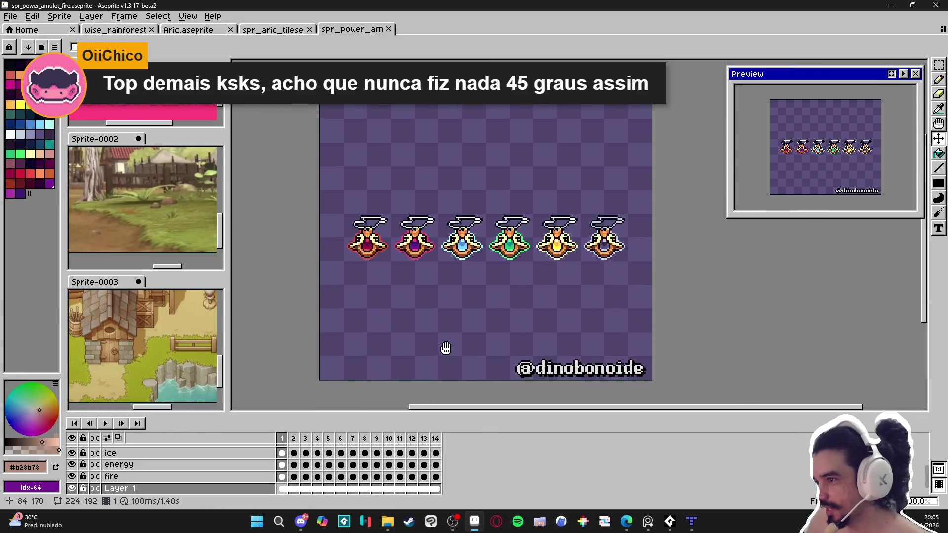
click(105, 424)
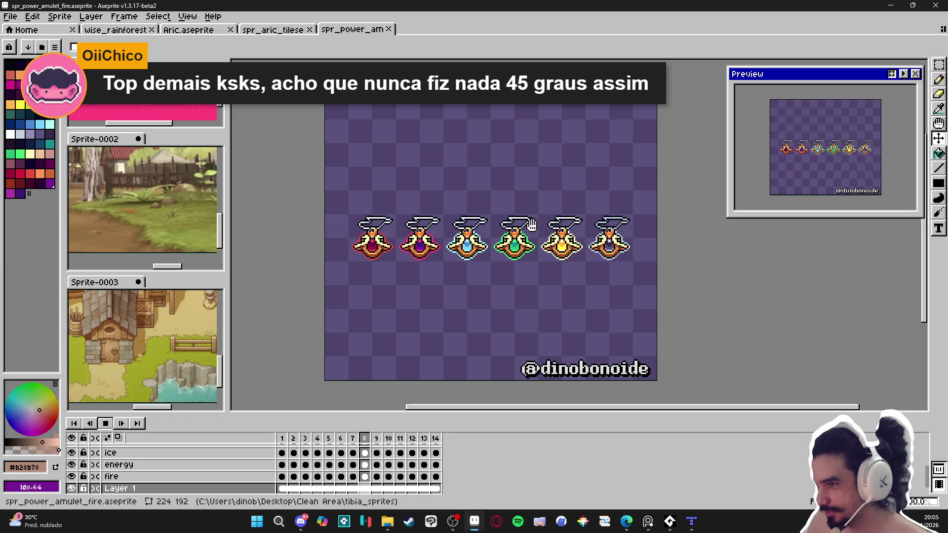
scroll(466, 285, up, 1)
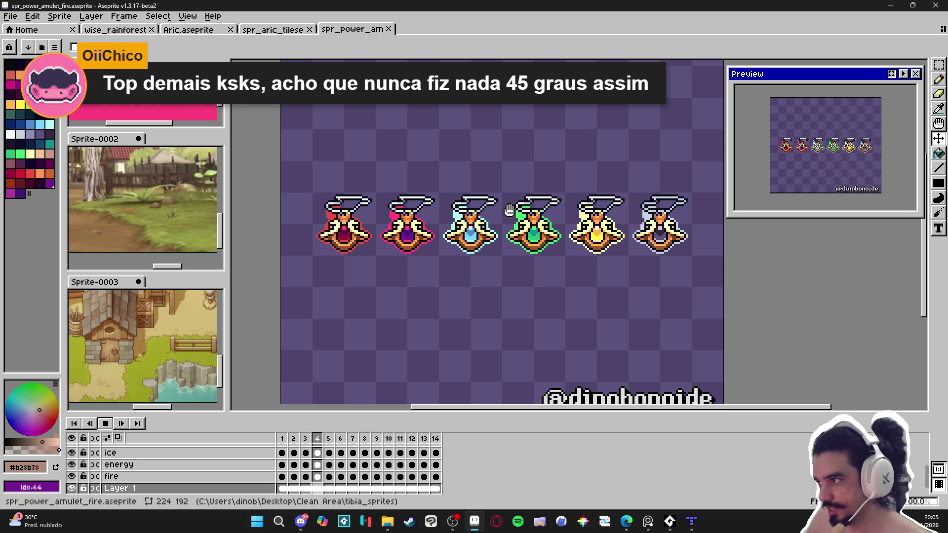
scroll(793, 170, up, 2)
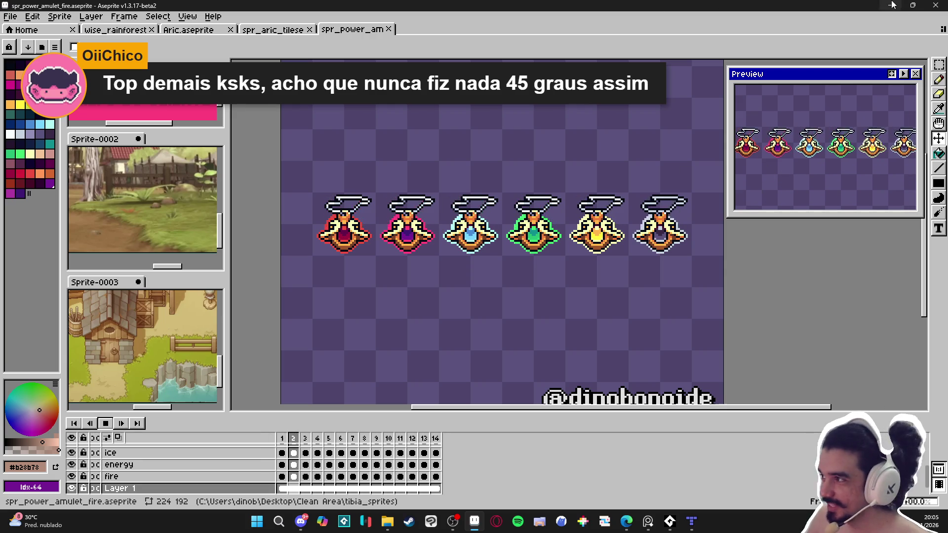
key(alt+Tab)
double_click(462, 179)
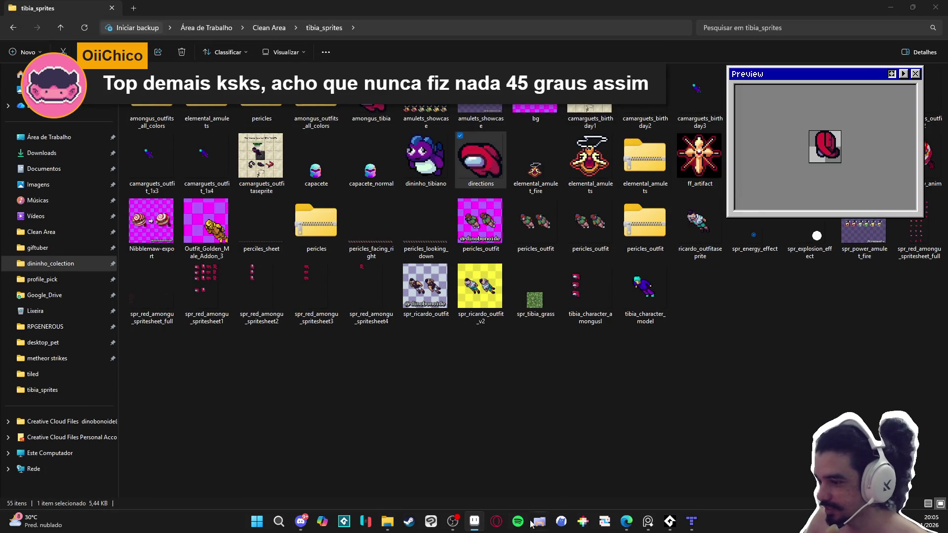
Play the directions animation, then close directions and spr_power_amulet_fire and minimize Aseprite
click(474, 525)
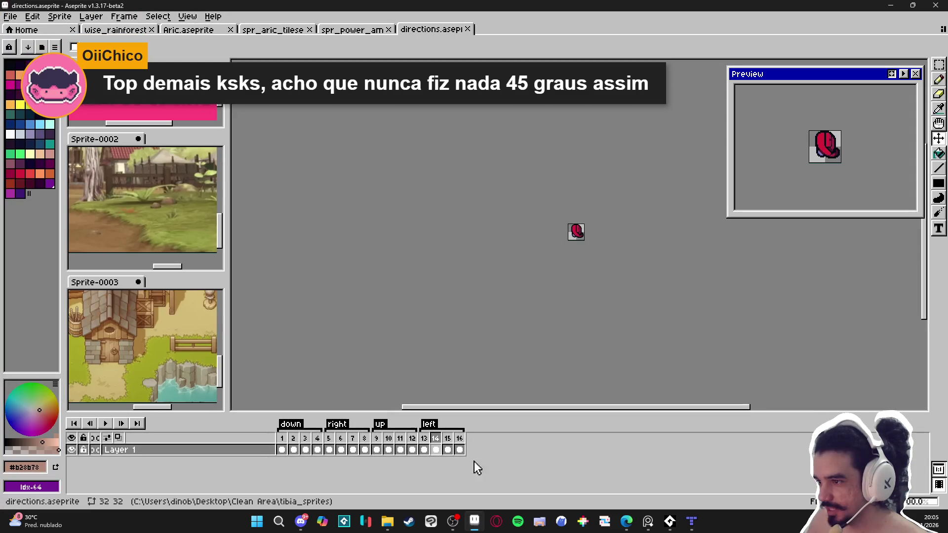
click(110, 424)
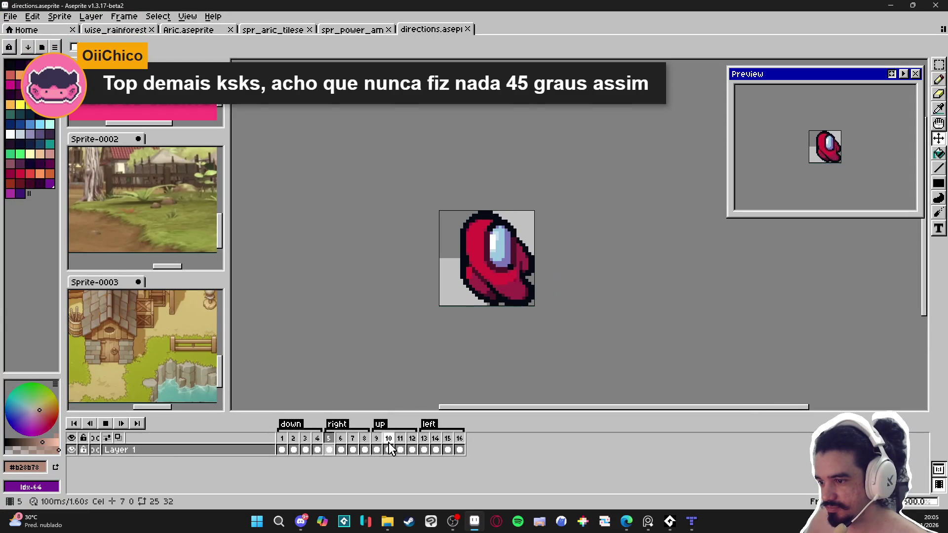
click(282, 449)
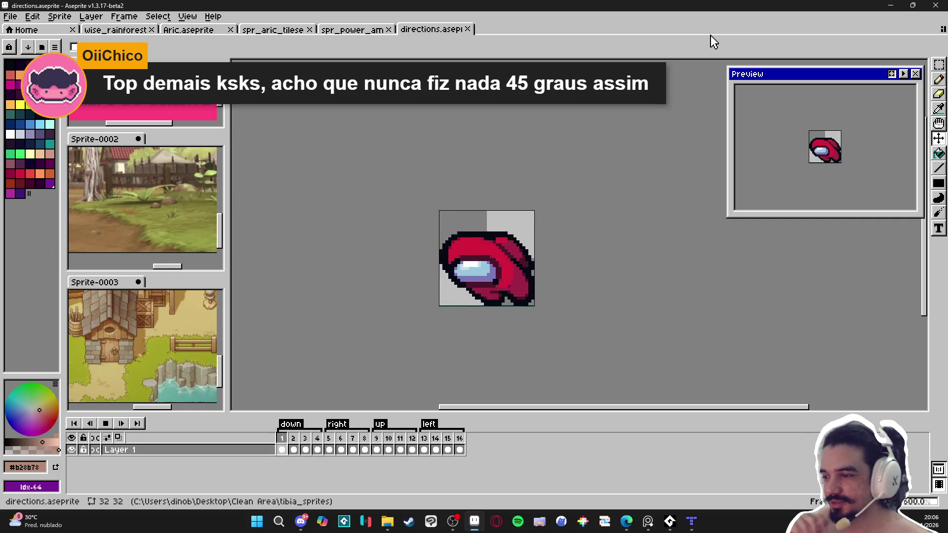
click(467, 29)
click(388, 29)
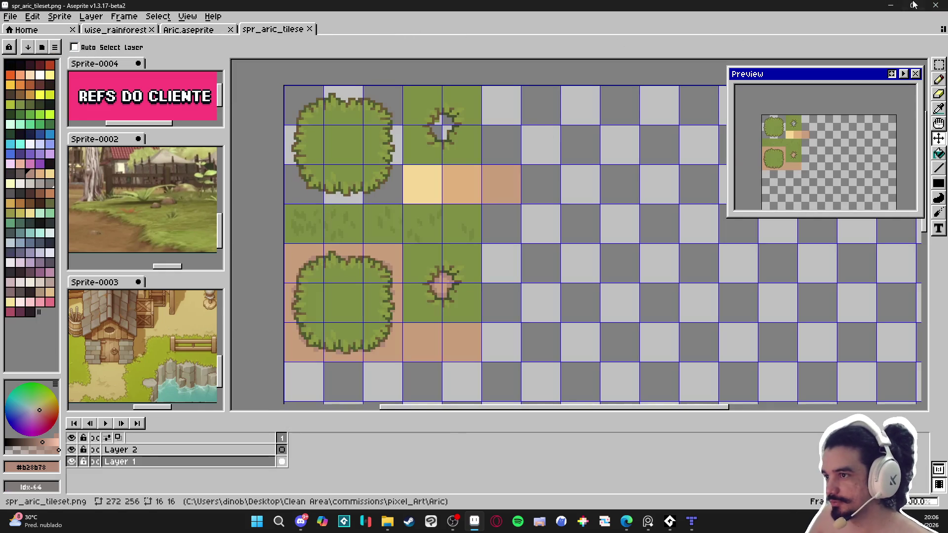
click(890, 5)
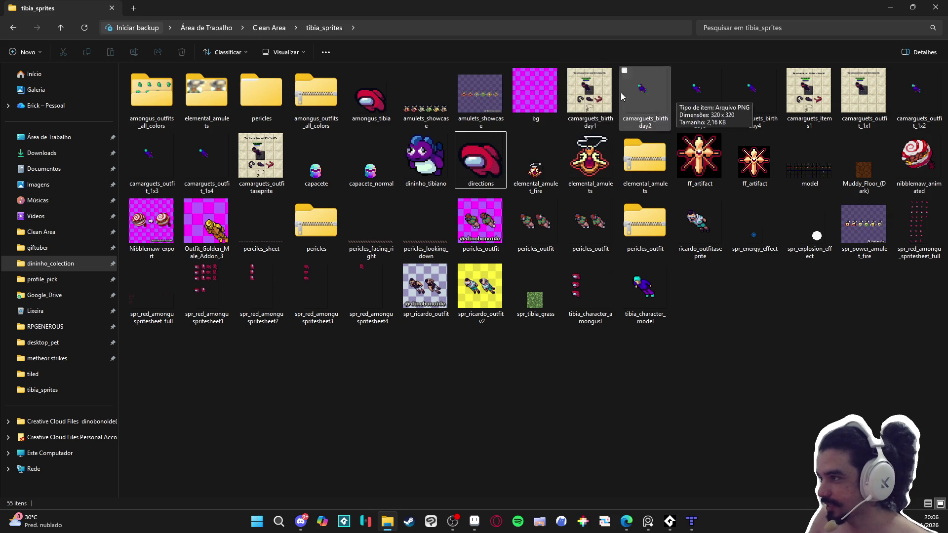
click(586, 93)
double_click(587, 93)
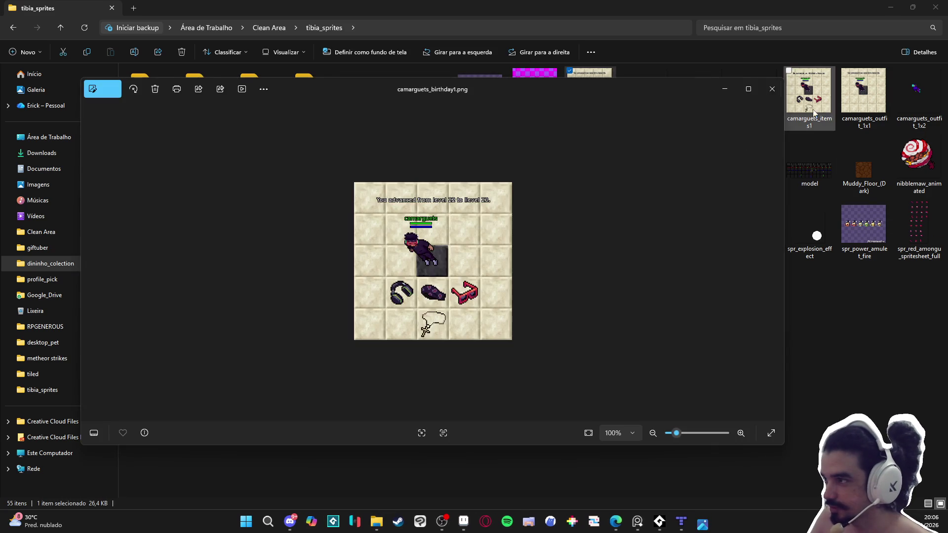
click(771, 93)
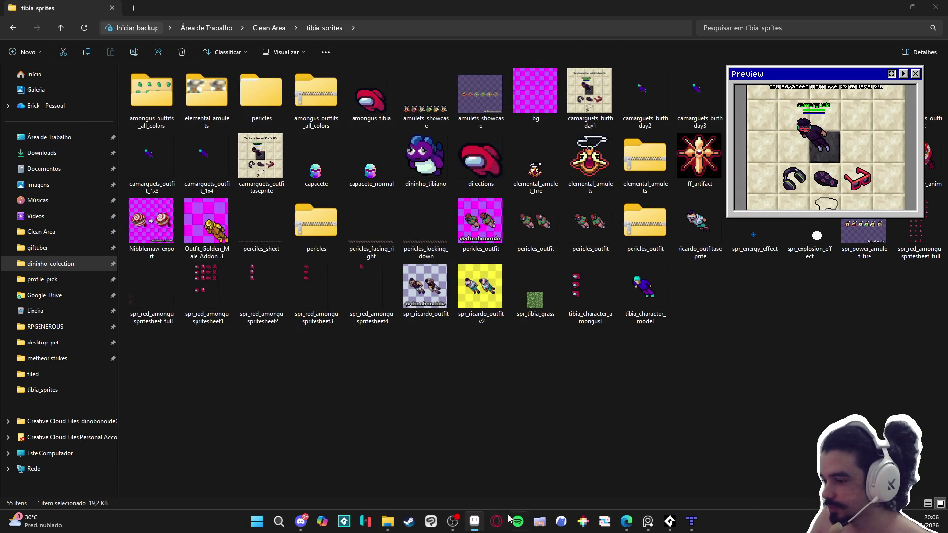
click(474, 522)
scroll(582, 279, up, 1)
drag(584, 279, 529, 338)
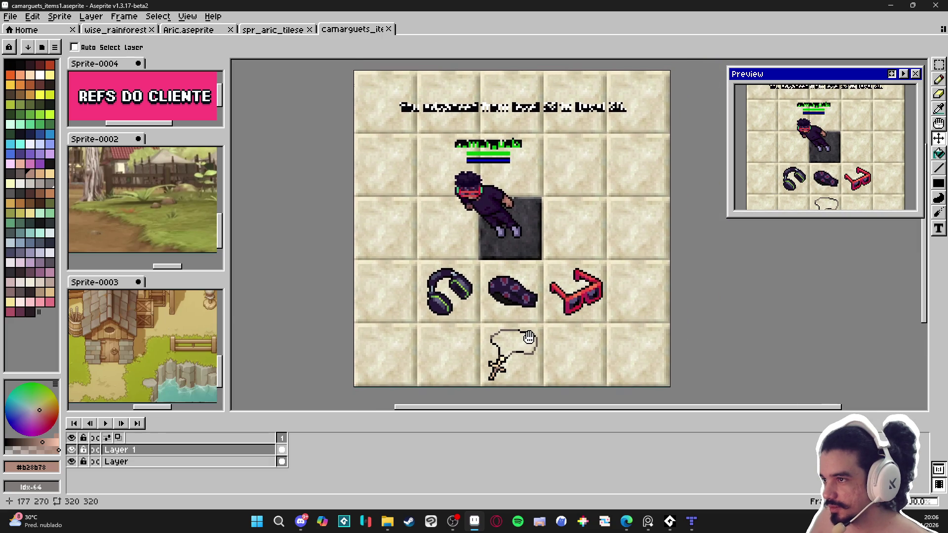
scroll(606, 307, up, 1)
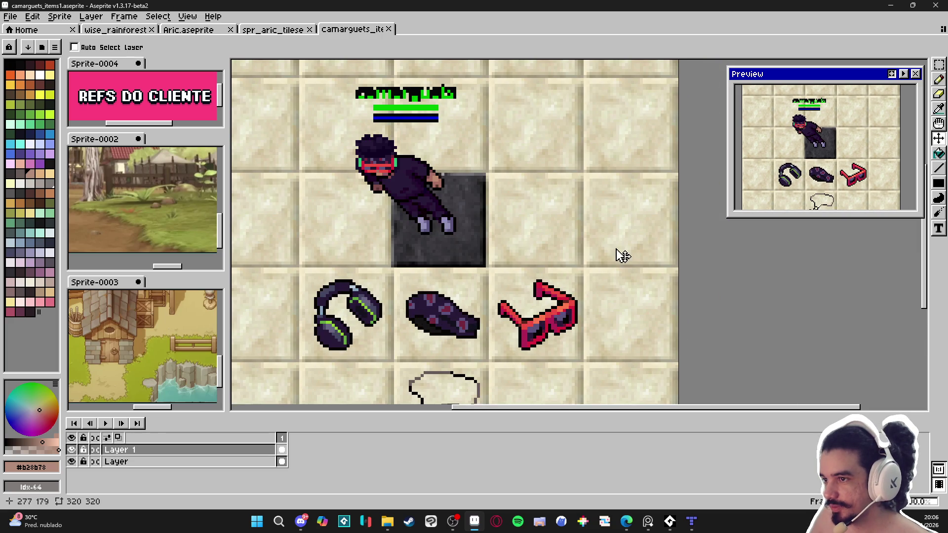
scroll(623, 256, down, 1)
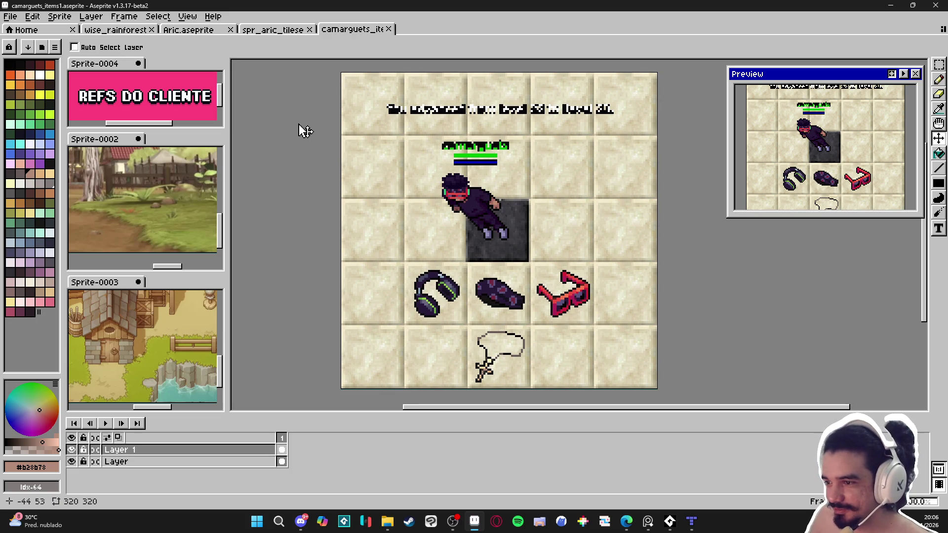
click(388, 30)
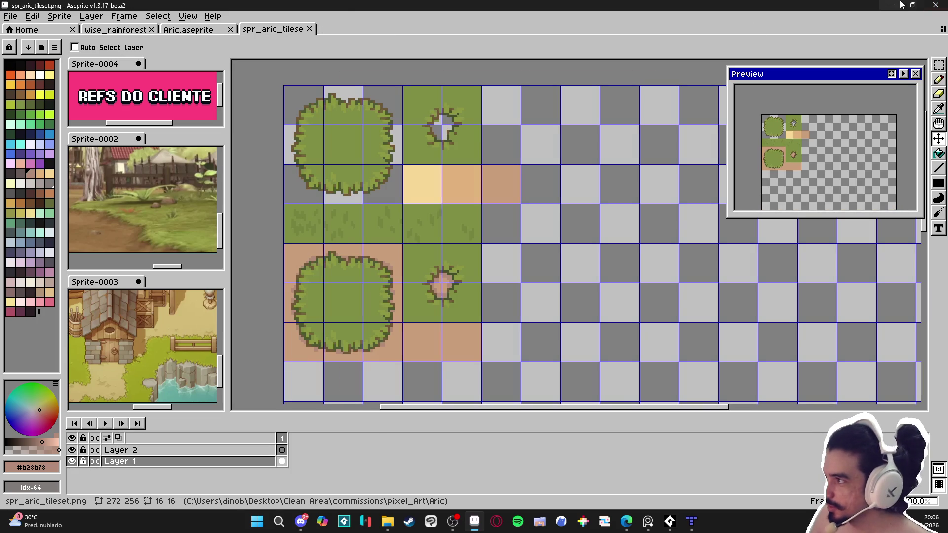
click(389, 530)
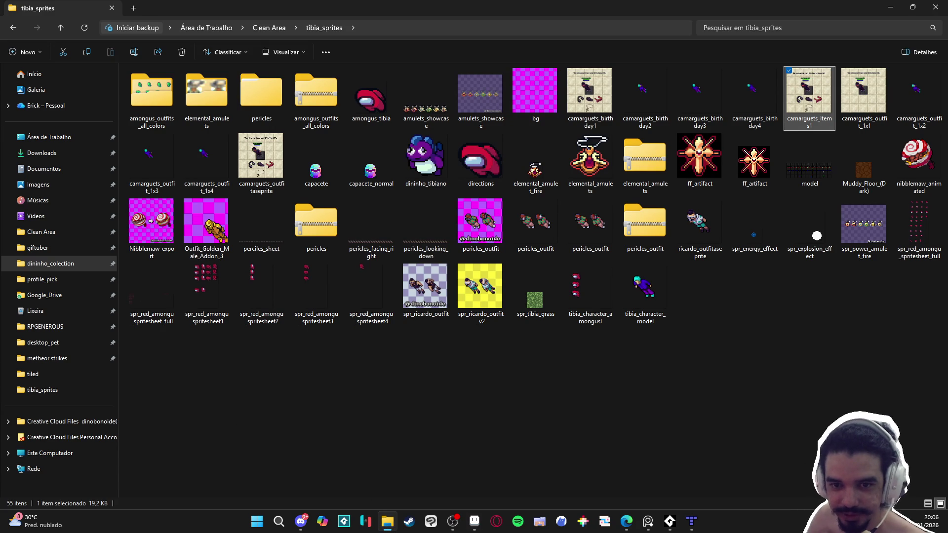
Clear the selection, go back to Clean Area, and return to spr_aric_tileset in Aseprite
click(315, 386)
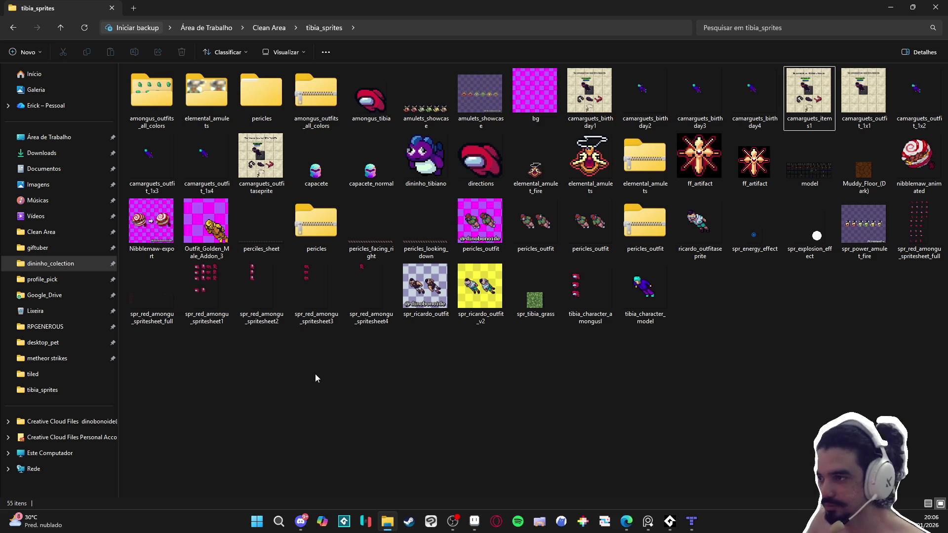
click(14, 32)
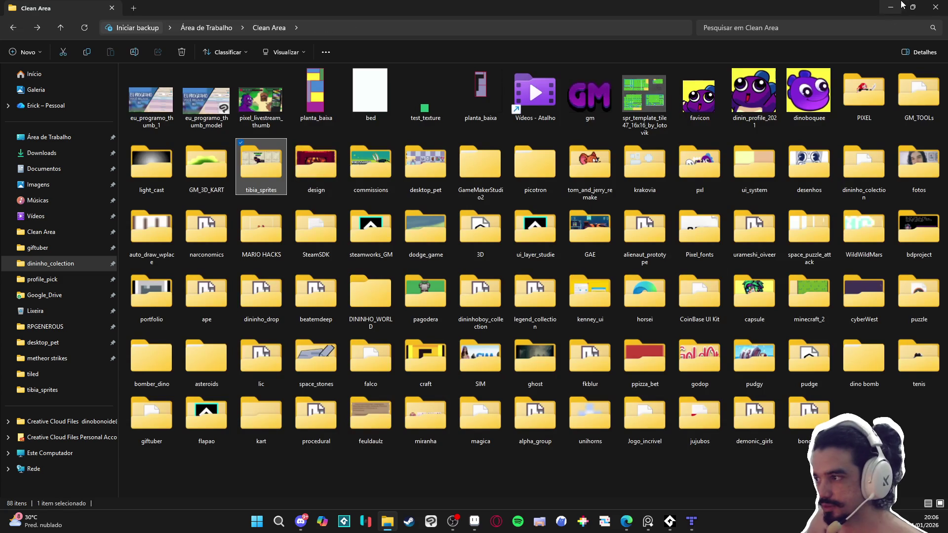
key(alt+Tab)
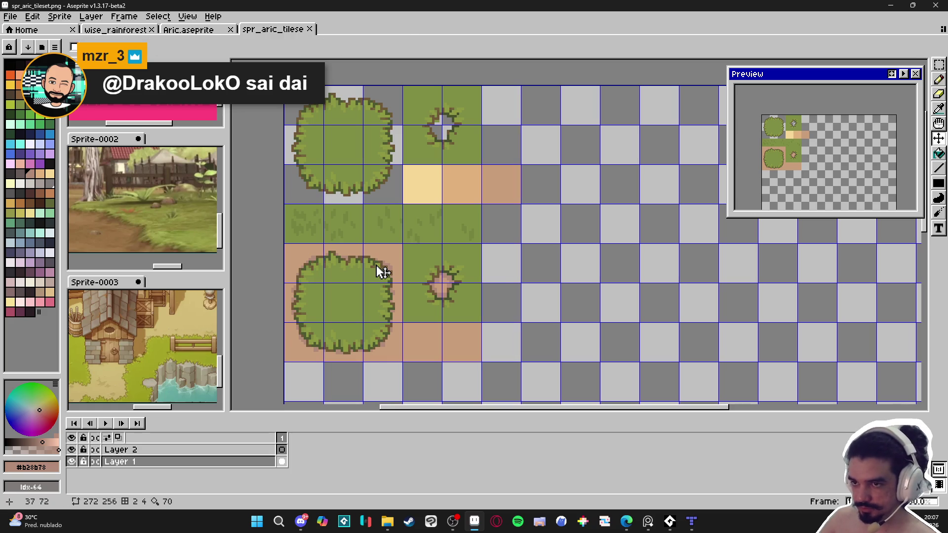
Switch to the Aric.aseprite map and pan across it, then bring up the portfolio web page
key(m)
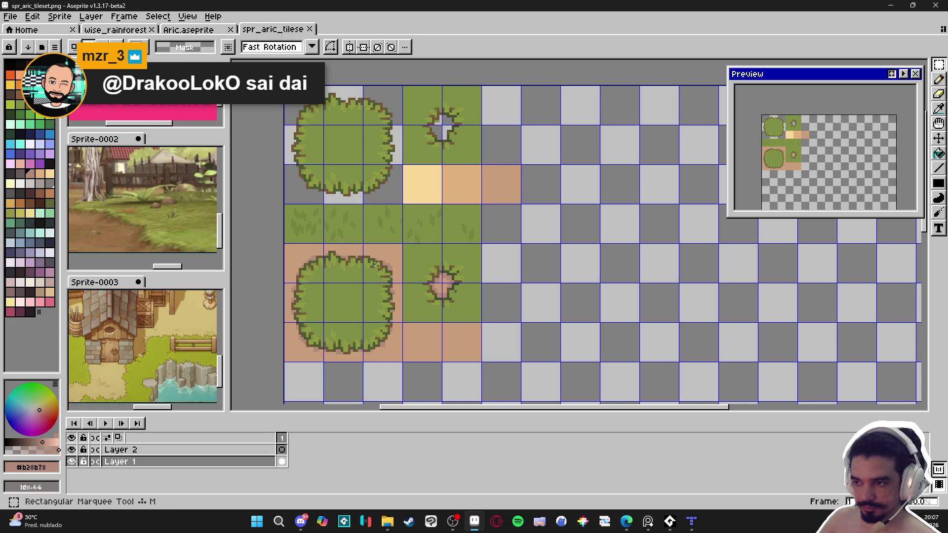
click(190, 31)
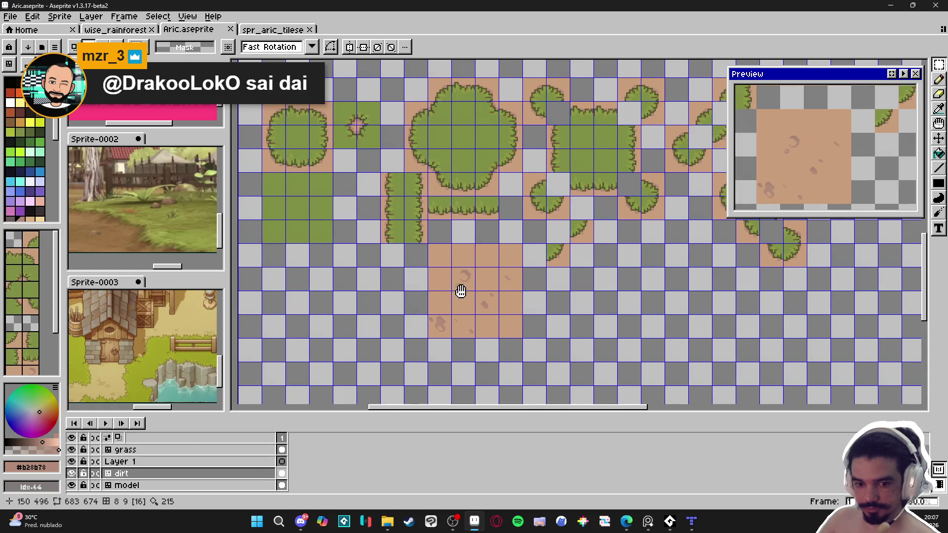
drag(460, 290, 433, 302)
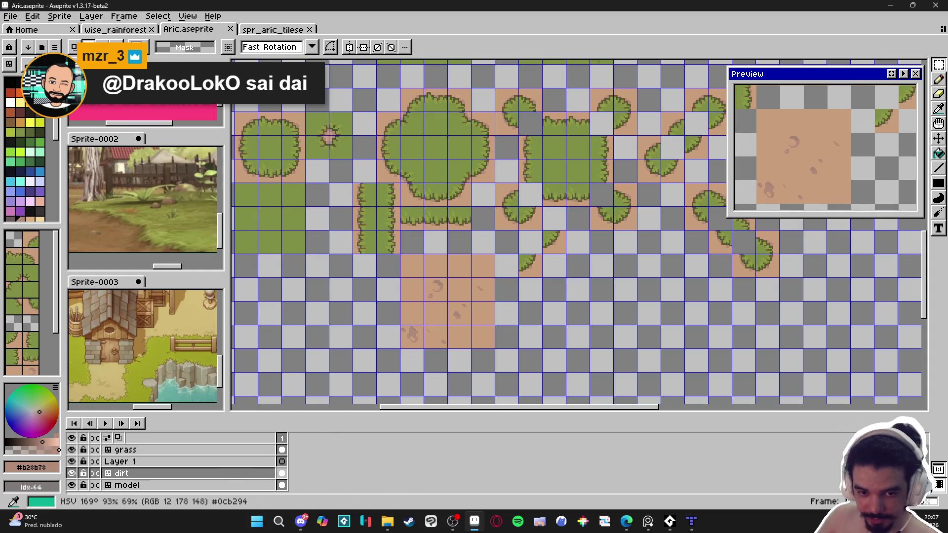
key(alt+Tab)
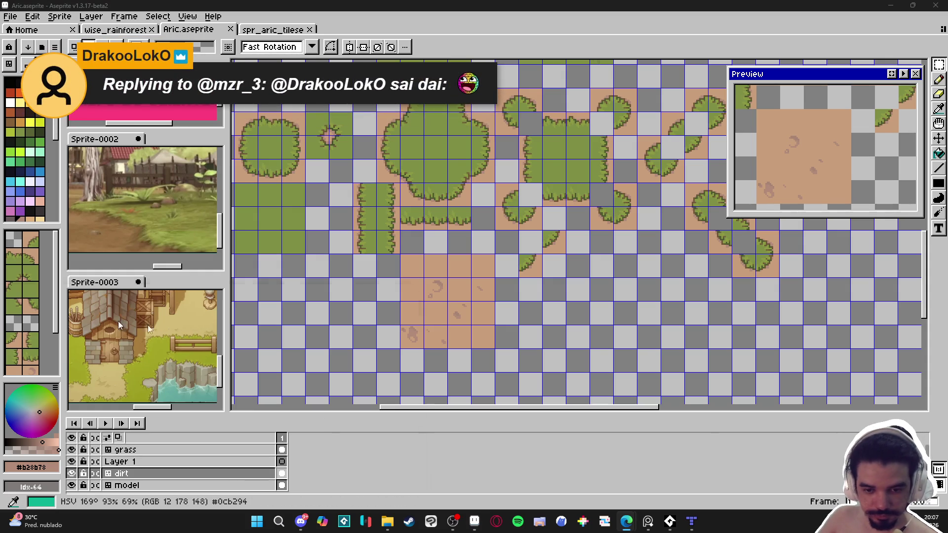
key(alt+Tab)
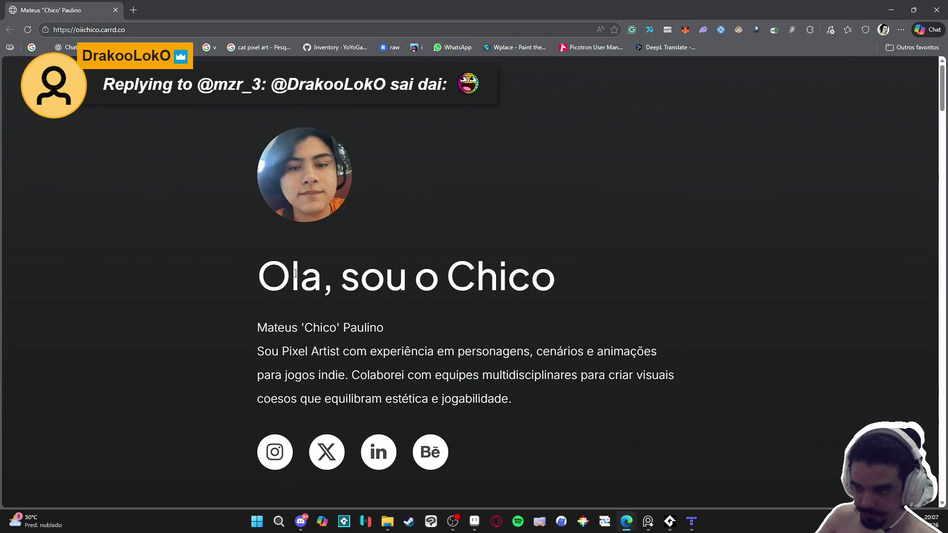
Scroll the portfolio page to the Tidy Toys card and bring the Clean Area folder forward
scroll(332, 272, down, 8)
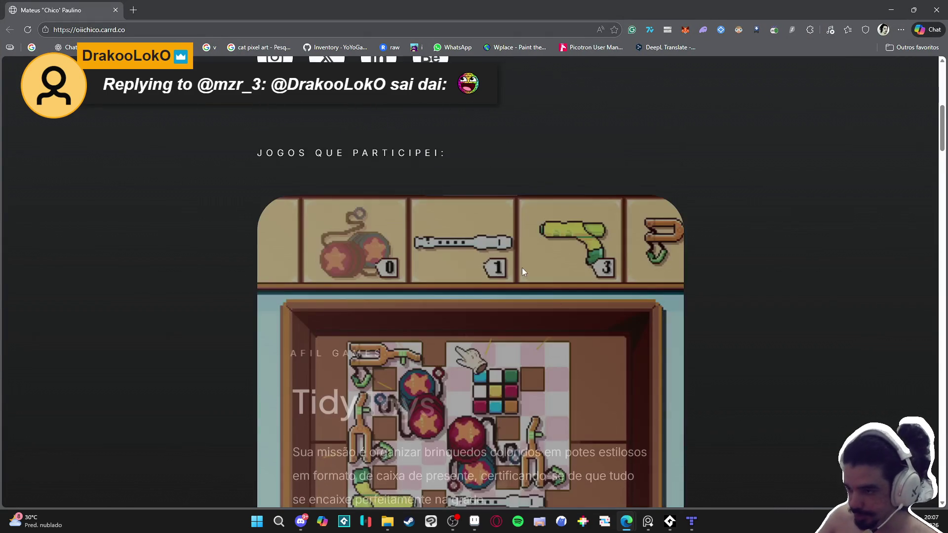
scroll(555, 303, down, 5)
scroll(494, 159, up, 2)
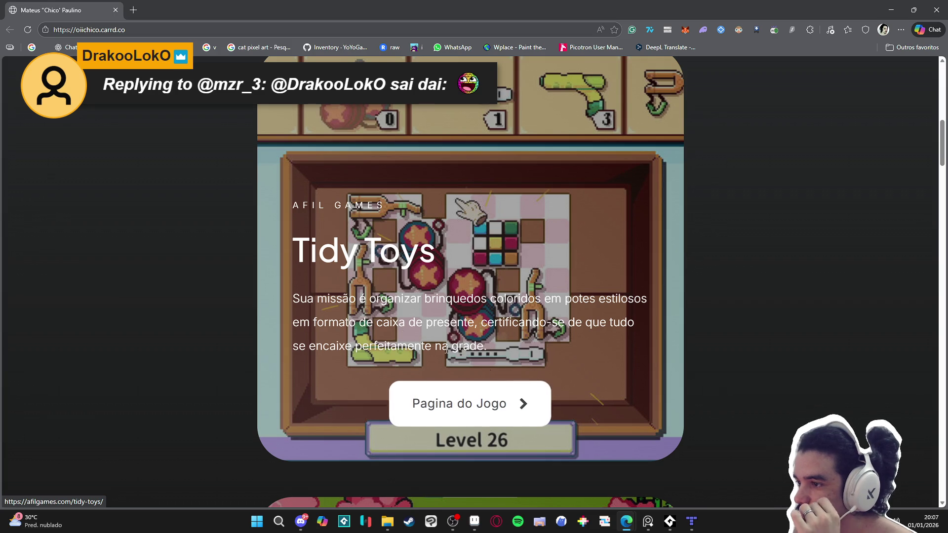
scroll(351, 270, up, 3)
scroll(399, 292, down, 2)
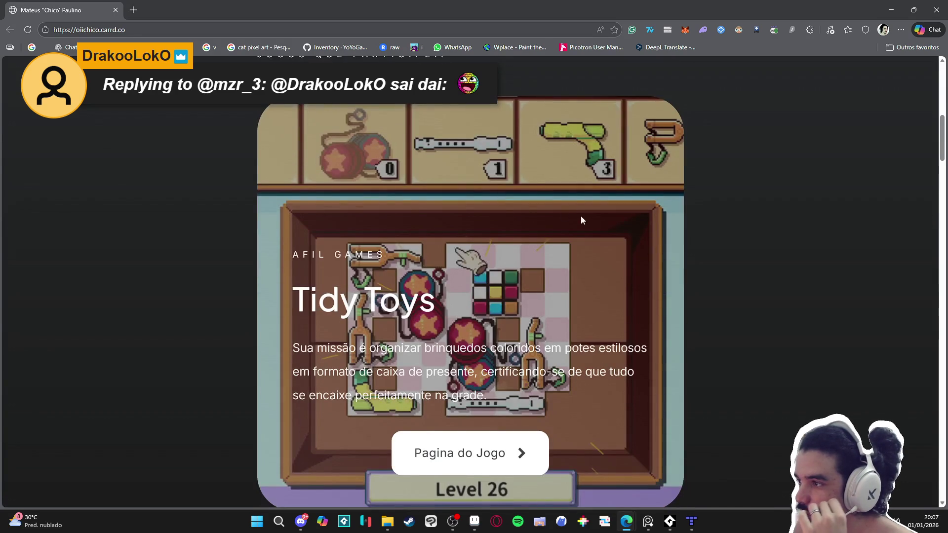
scroll(438, 298, down, 1)
click(387, 522)
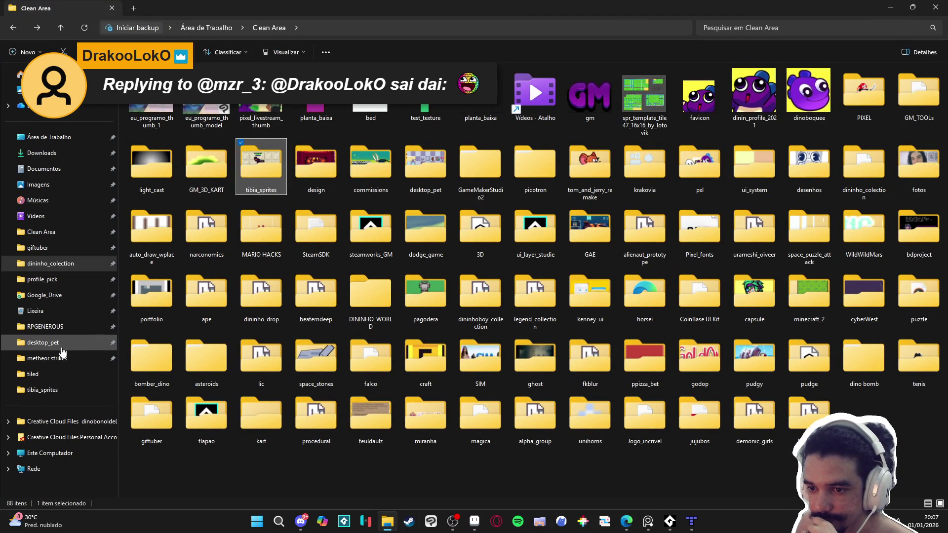
Browse the RPGENEROUS, desktop_pet and biohazardsh0rty folders, ending back in pixel_Art
click(47, 327)
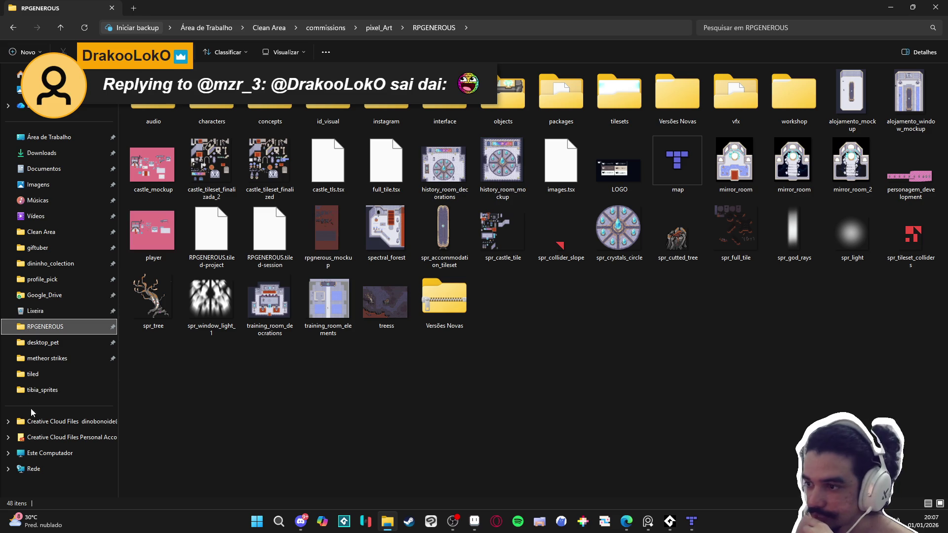
click(60, 345)
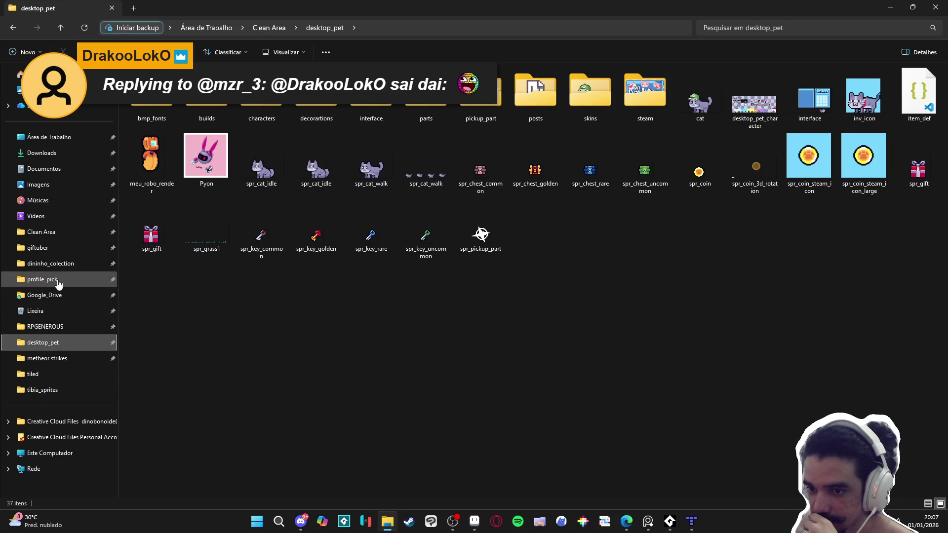
click(63, 239)
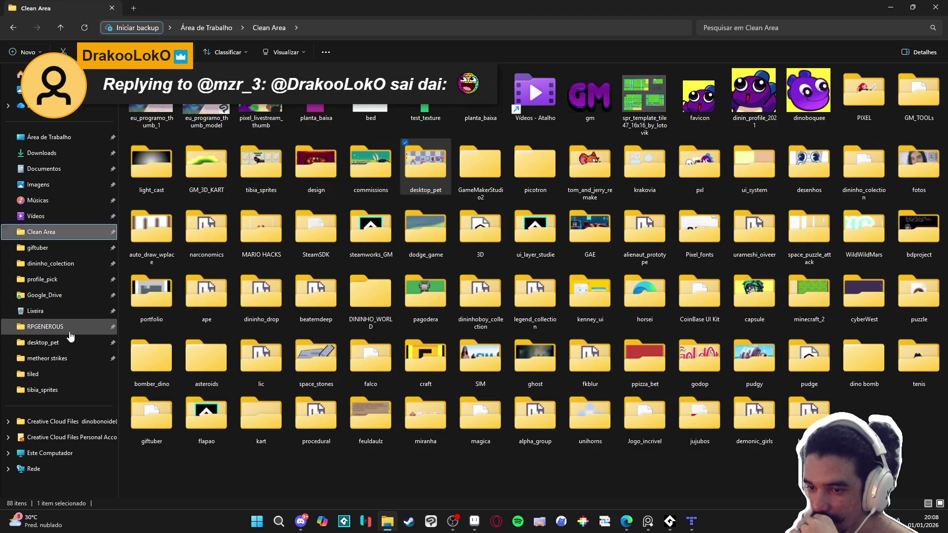
click(64, 328)
click(379, 28)
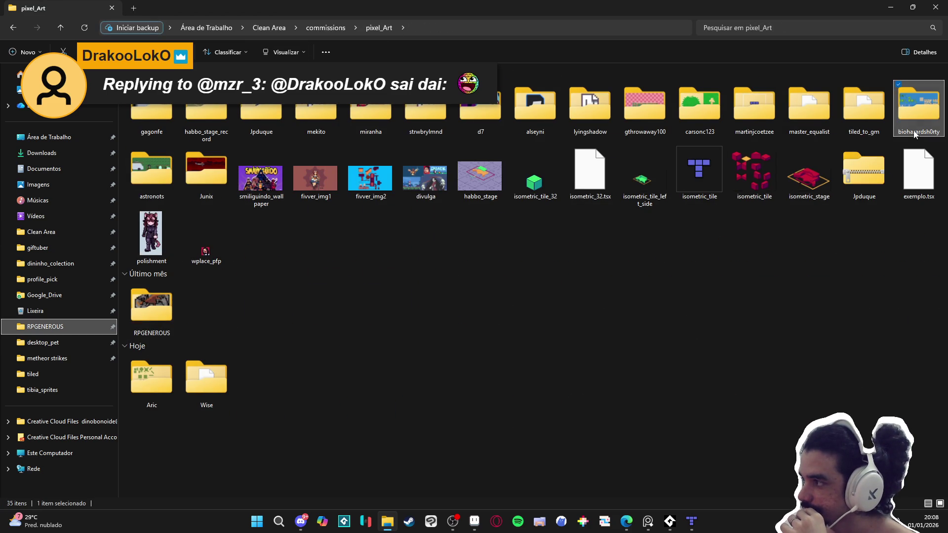
double_click(906, 111)
key(alt+Left)
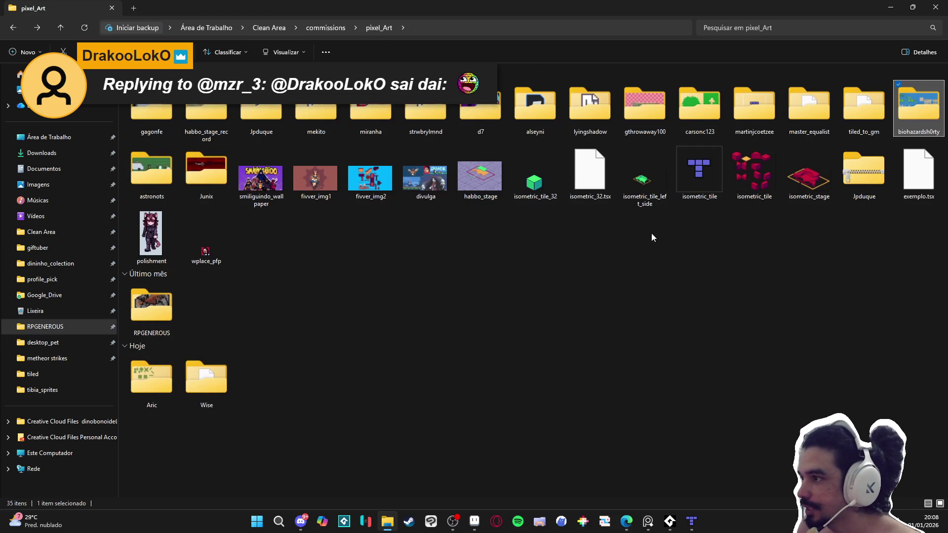
Open lyingshadow, preview the board image, then open gamon's backgammon_board.aseprite in Aseprite
key(Left)
key(Left)
key(Left)
key(Left)
key(Left)
key(Left)
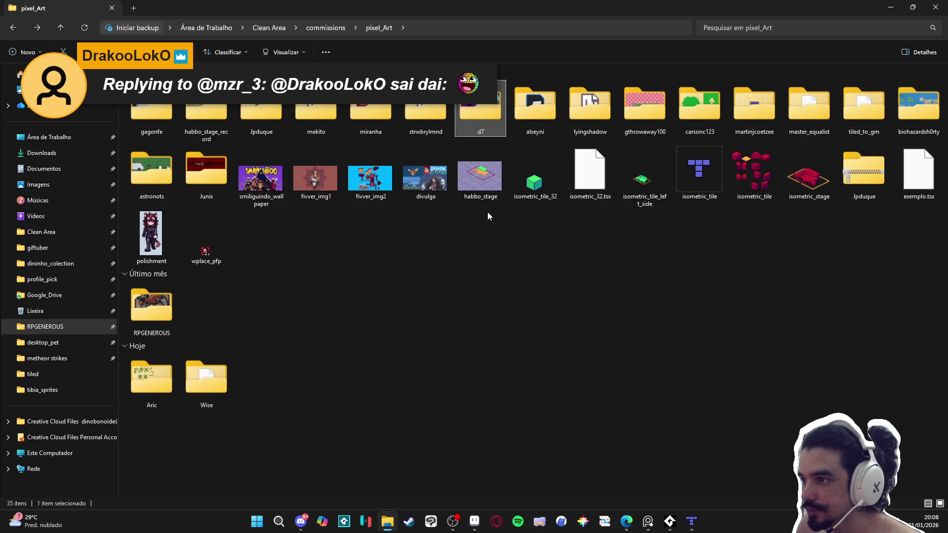
key(Right)
key(Right)
key(Right)
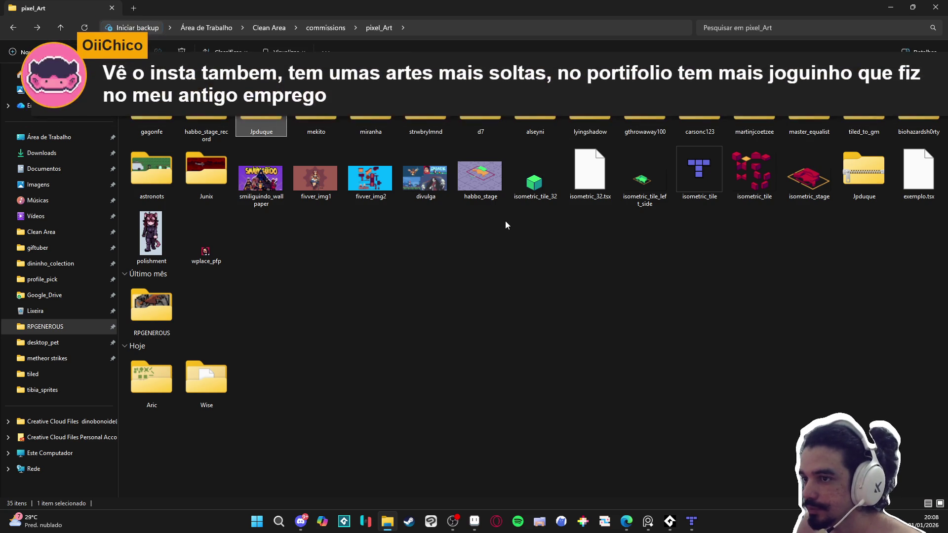
key(Return)
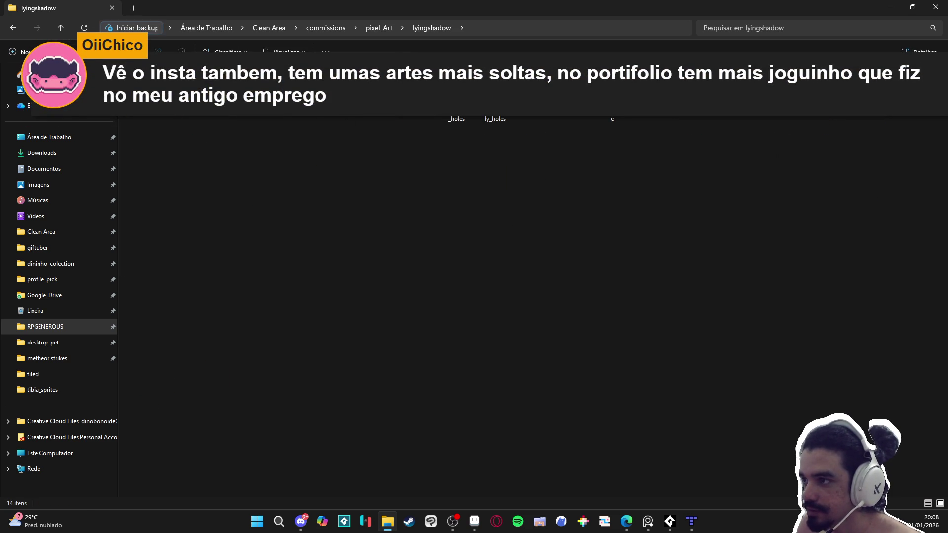
double_click(576, 116)
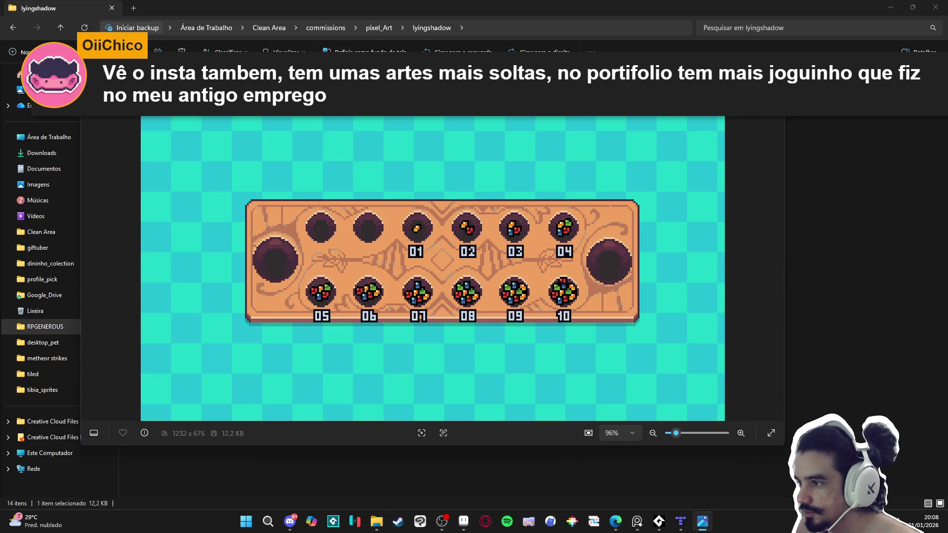
key(Escape)
double_click(267, 121)
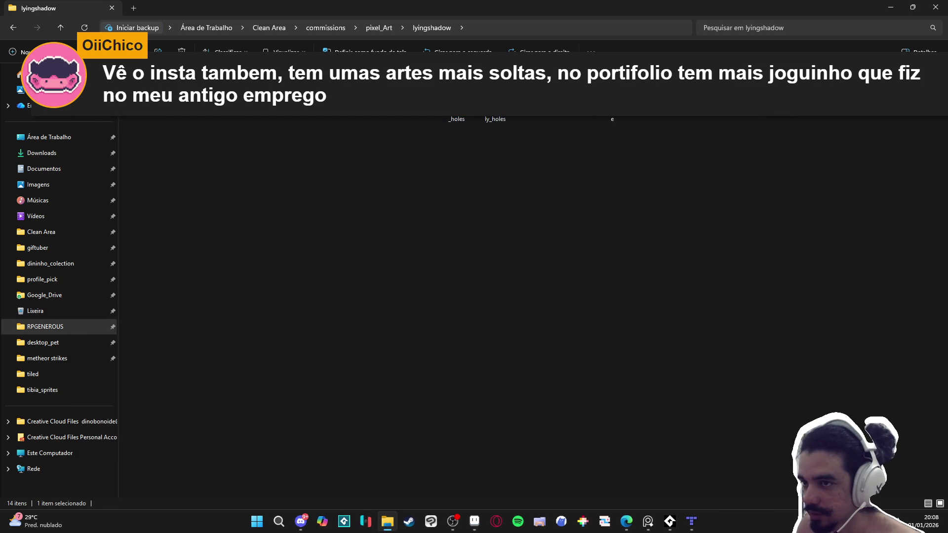
double_click(165, 117)
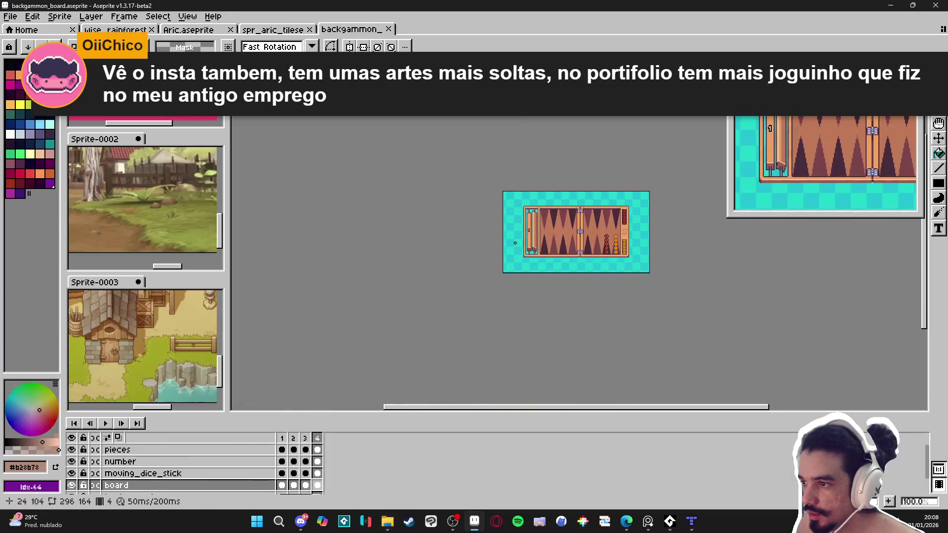
Centre the backgammon board, play its animation and stop on frame 2, then return to the portfolio browser
scroll(572, 279, up, 3)
drag(572, 279, 569, 304)
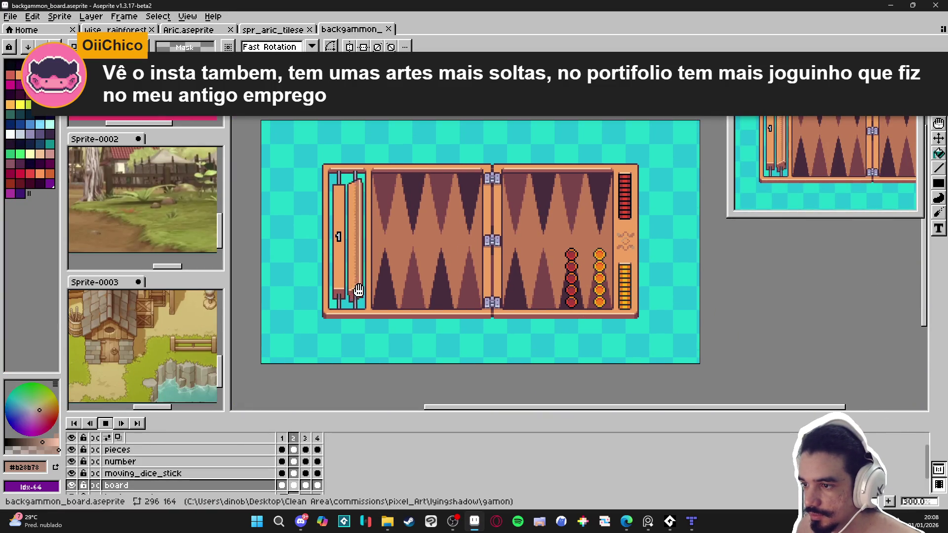
click(106, 424)
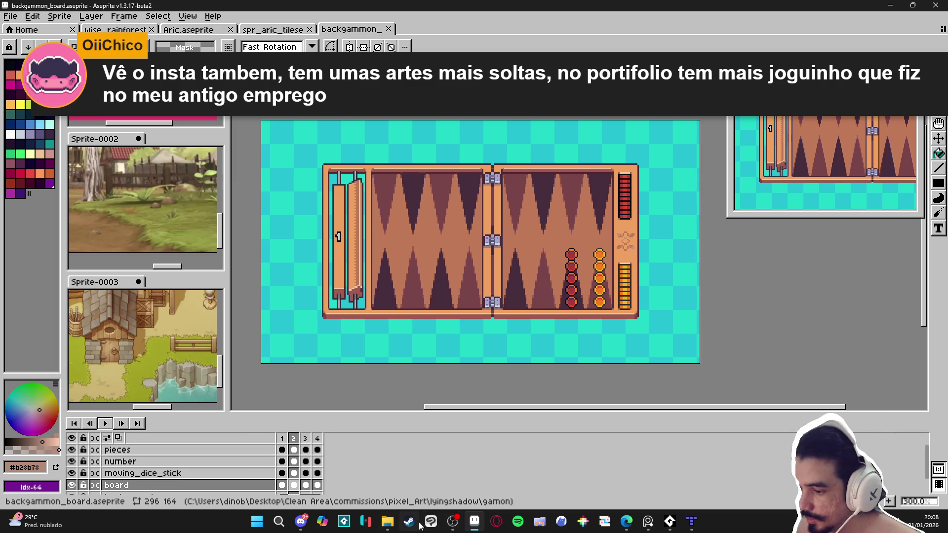
mouse_move(628, 523)
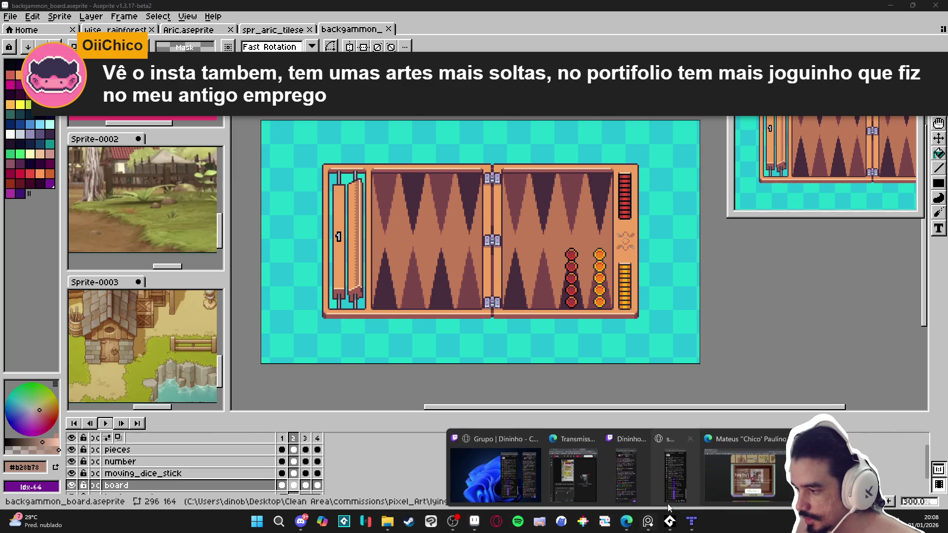
click(701, 469)
Scroll to the end of the Carrd portfolio and follow its Instagram link
scroll(498, 304, down, 9)
scroll(611, 280, down, 15)
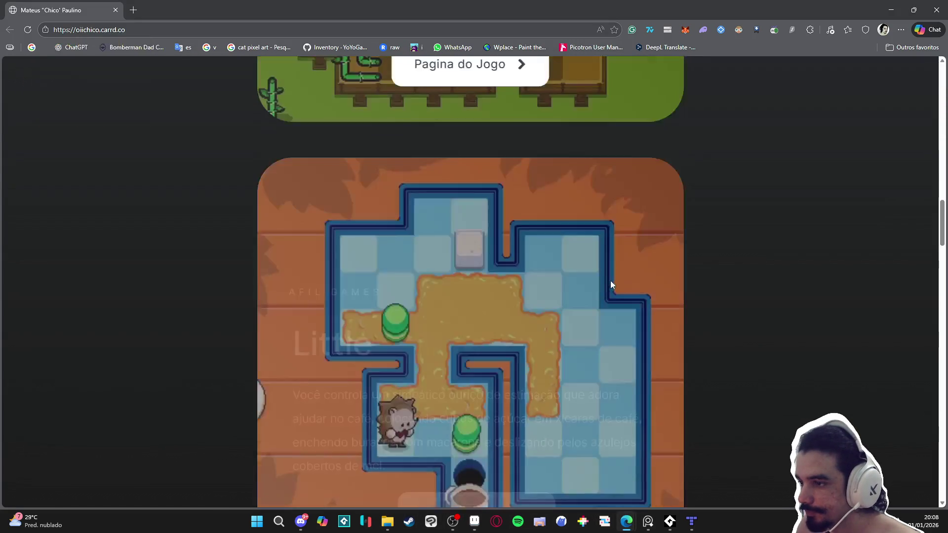
scroll(734, 286, down, 10)
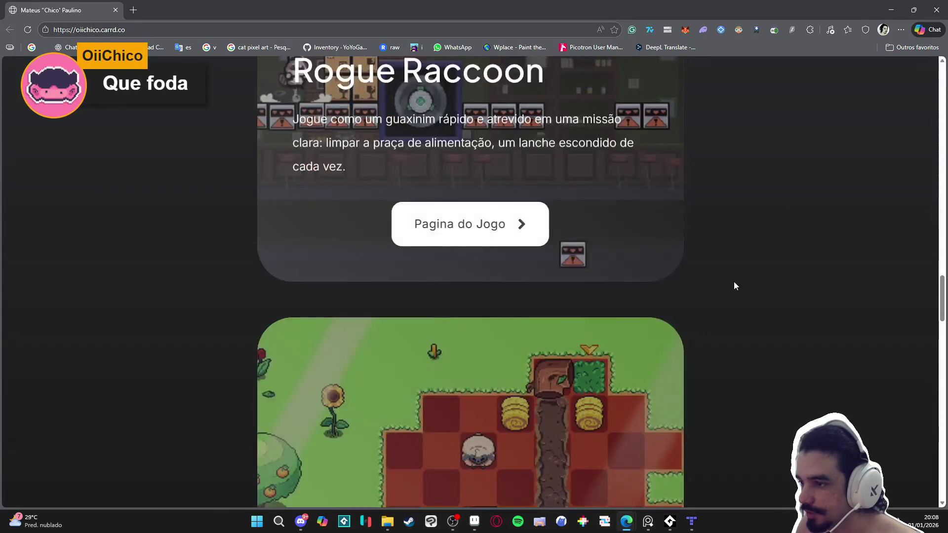
scroll(734, 286, down, 20)
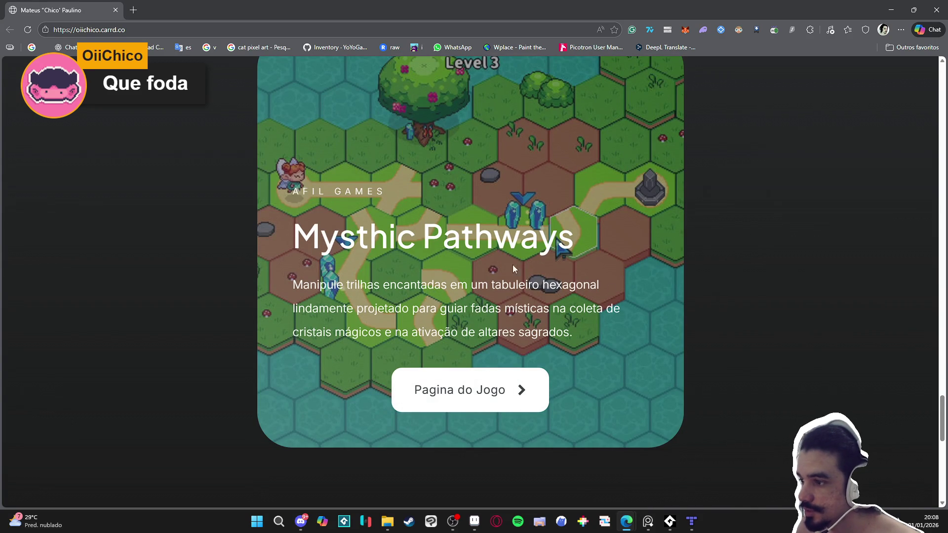
scroll(588, 233, down, 10)
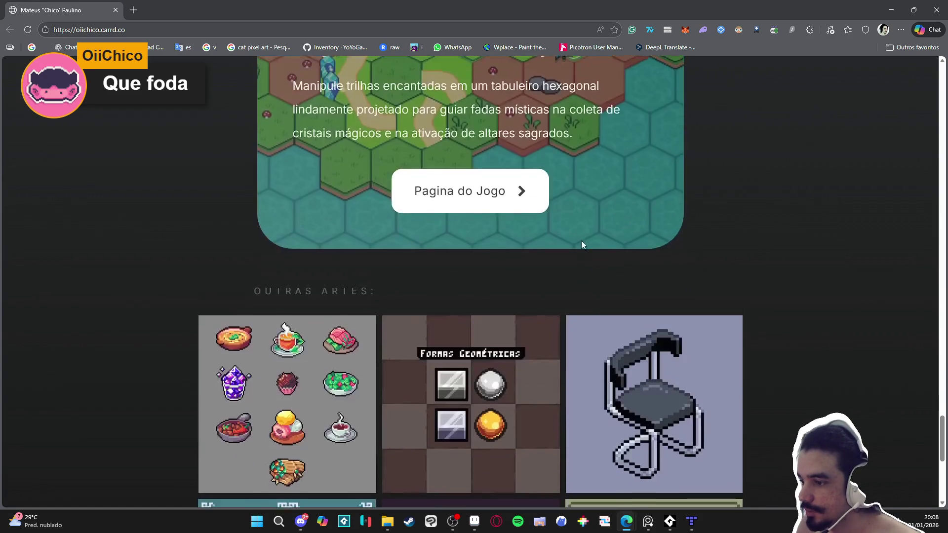
scroll(612, 242, down, 2)
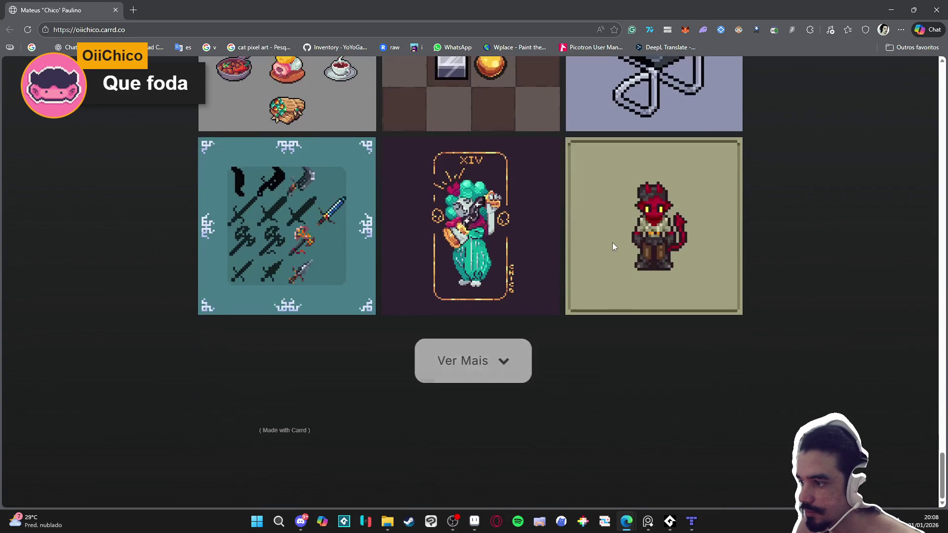
drag(945, 454, 947, 33)
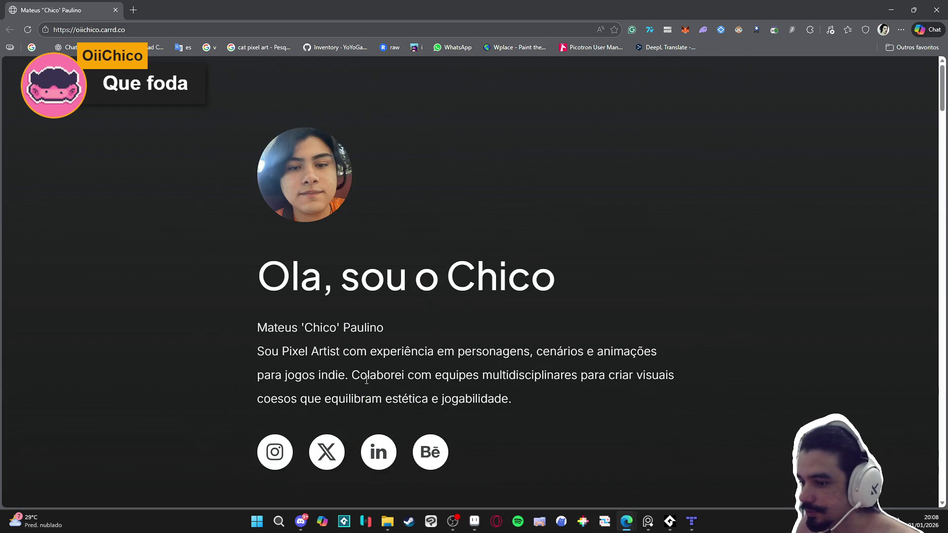
click(275, 452)
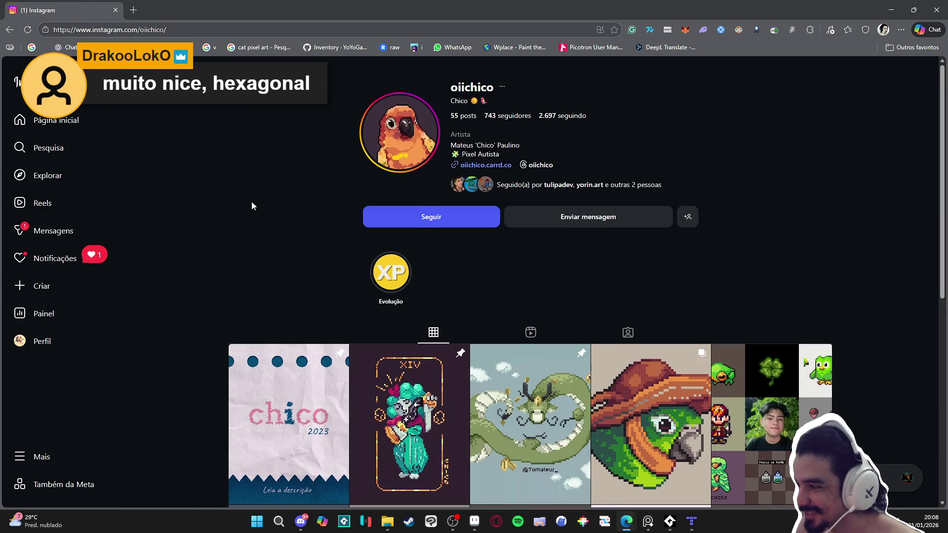
scroll(250, 190, down, 1)
scroll(237, 163, down, 2)
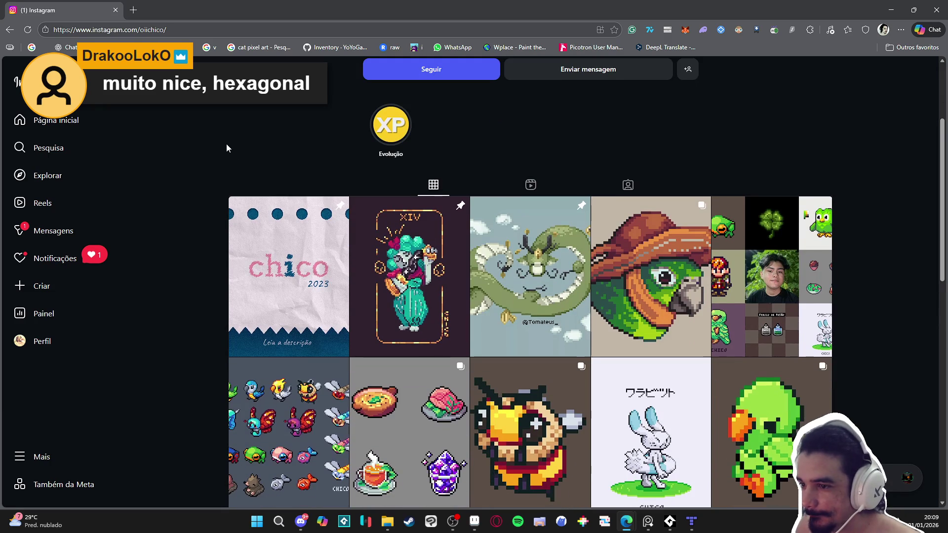
scroll(227, 148, down, 1)
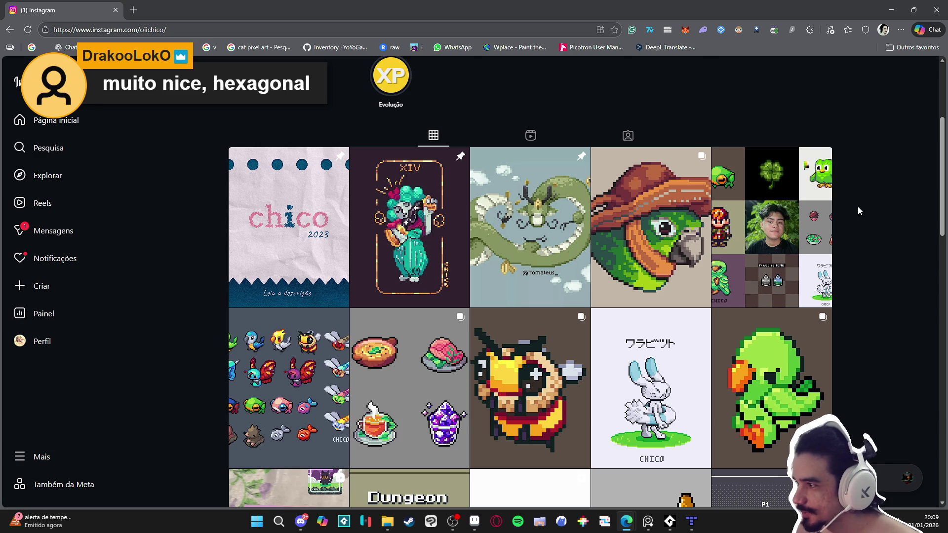
scroll(866, 207, down, 3)
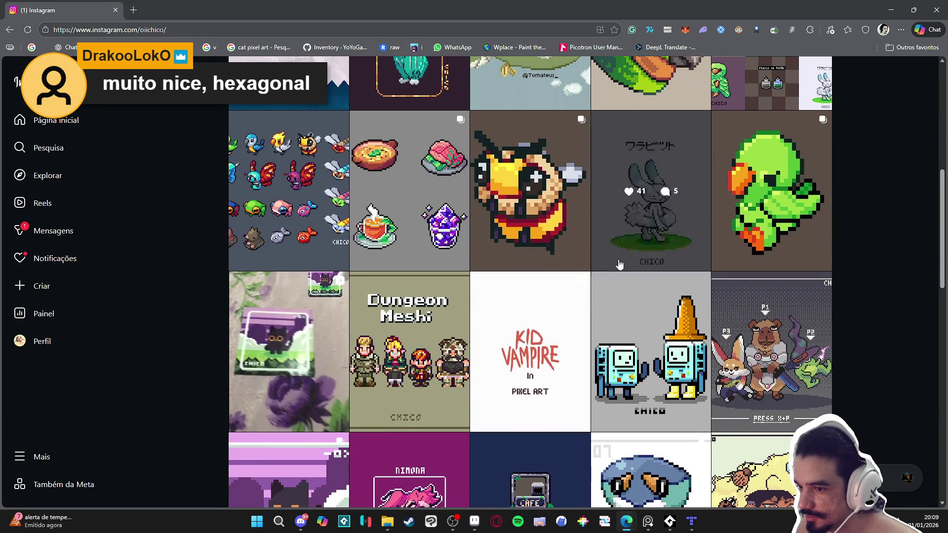
click(258, 324)
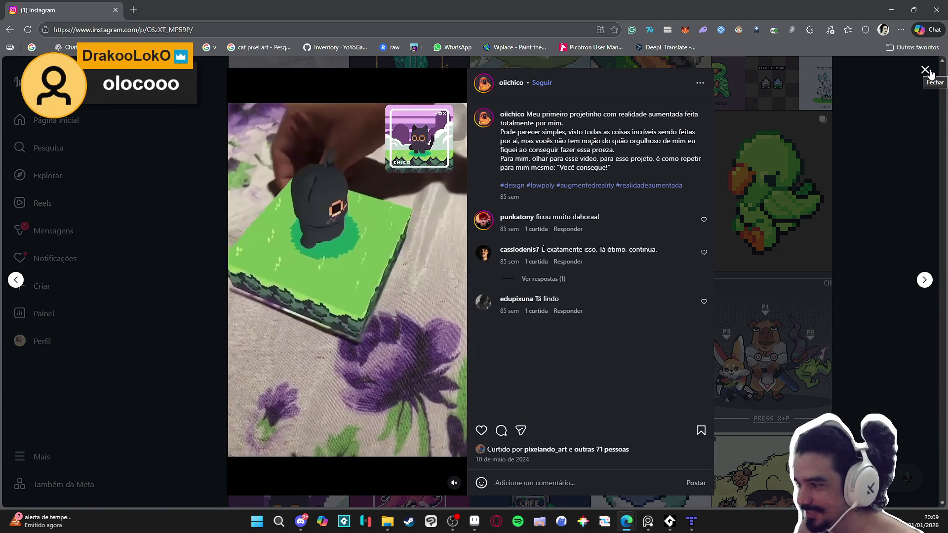
click(929, 71)
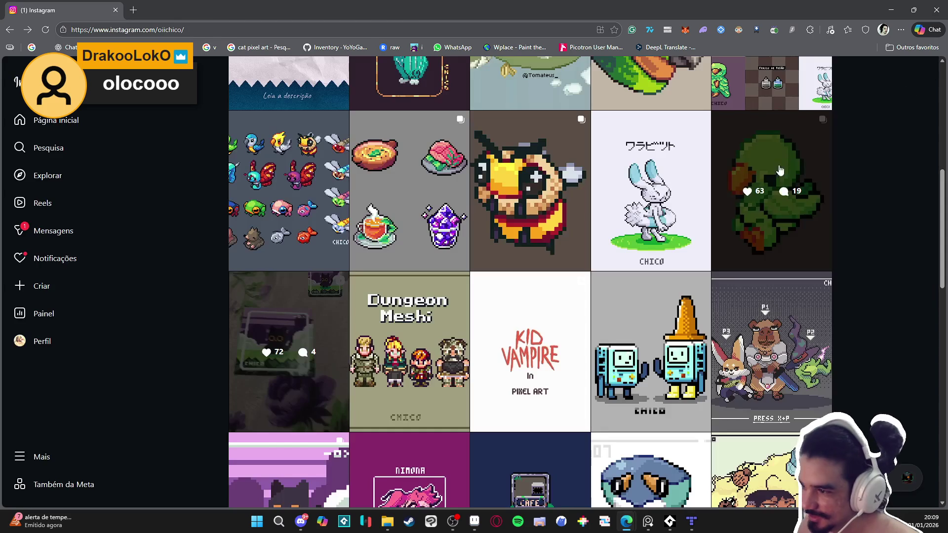
Scroll the artist's Instagram grid and view the girl-with-glasses post, then close it
scroll(838, 197, down, 2)
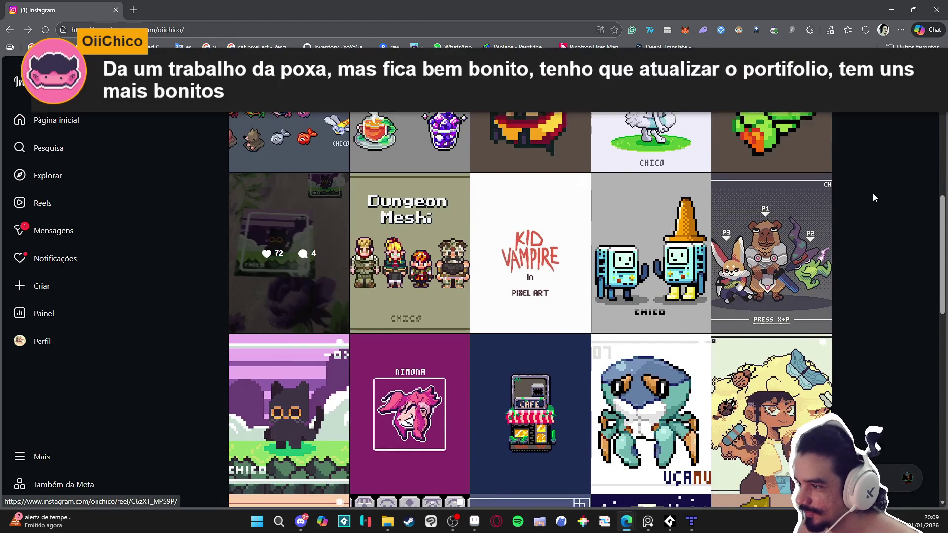
scroll(873, 193, down, 3)
scroll(873, 198, down, 2)
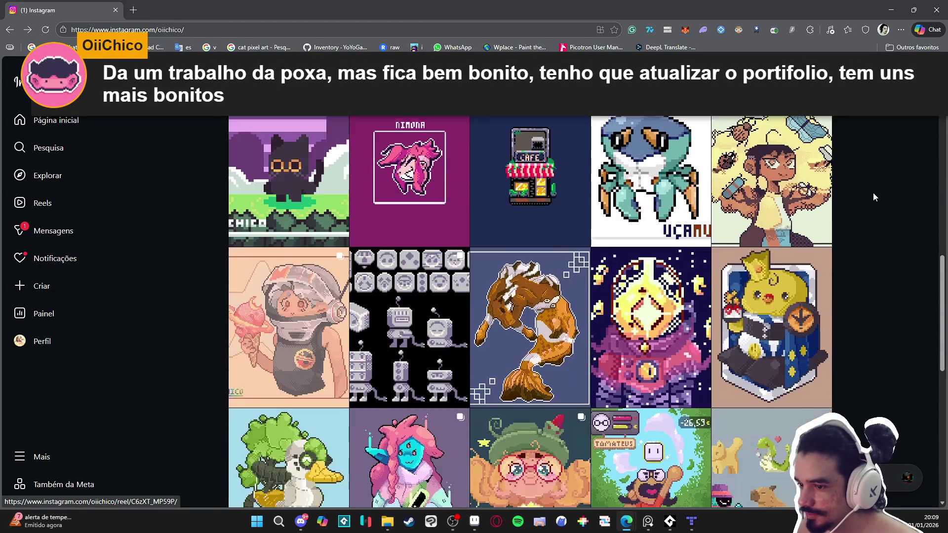
scroll(874, 192, down, 4)
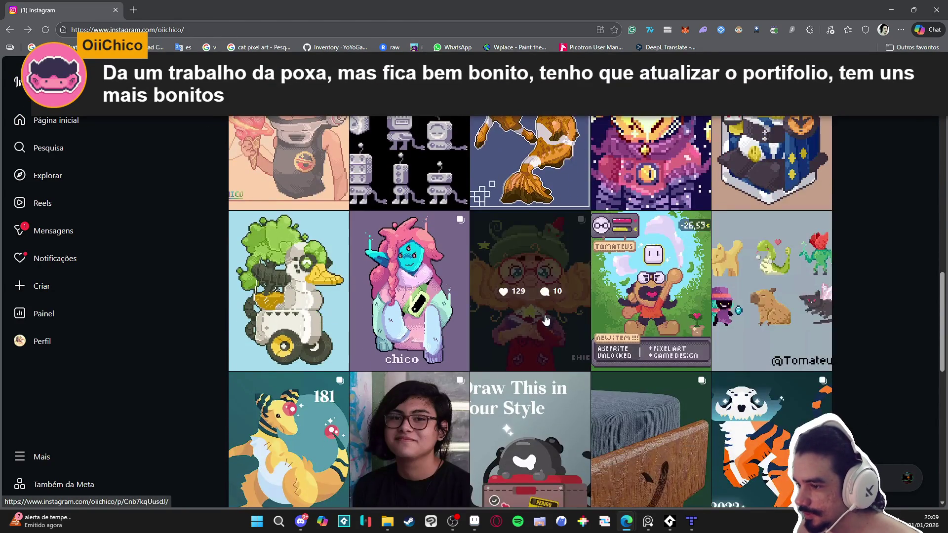
click(560, 337)
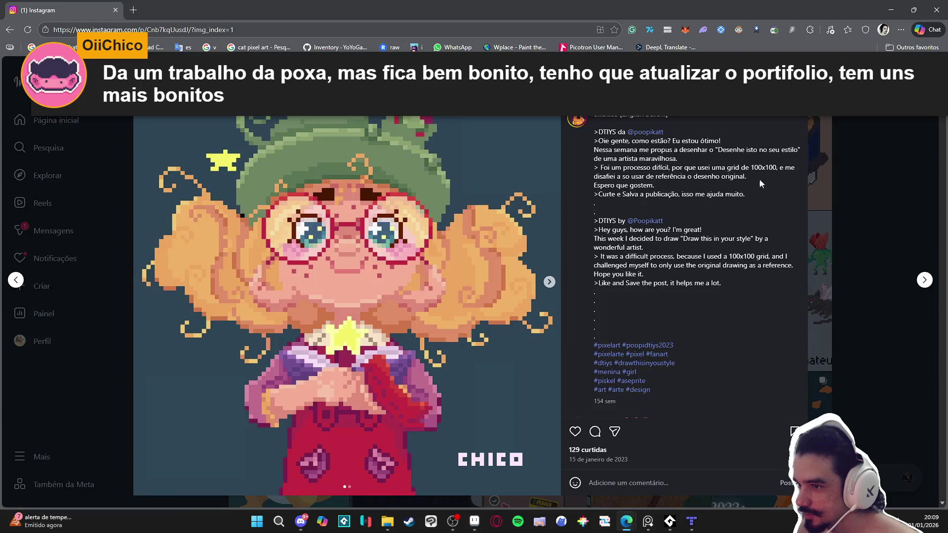
click(886, 138)
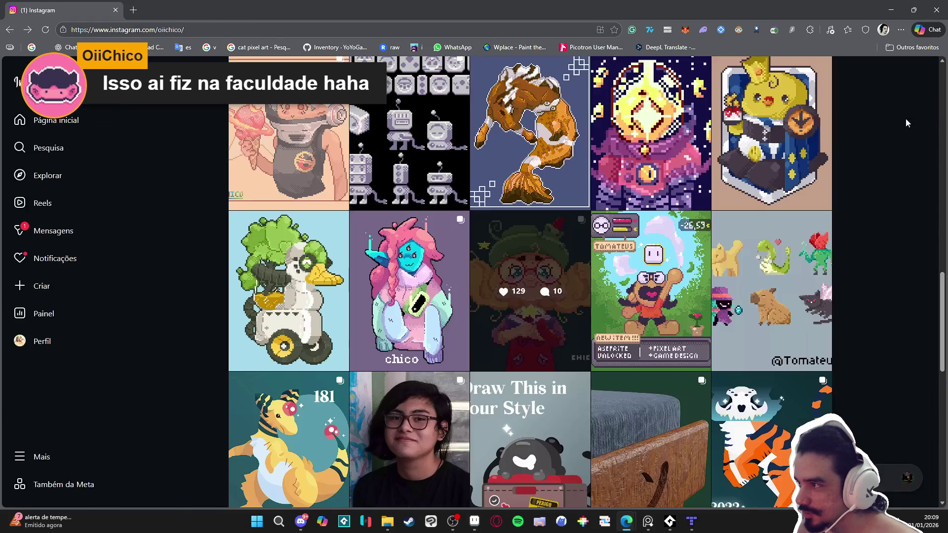
View the Warabitsuto rabbit post, then return to the profile top and follow the artist
scroll(875, 165, down, 3)
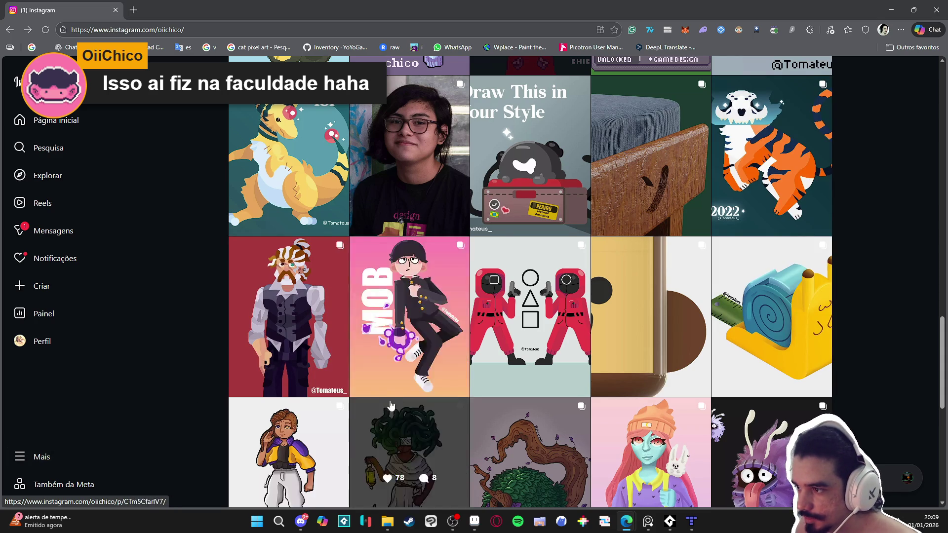
scroll(469, 373, down, 7)
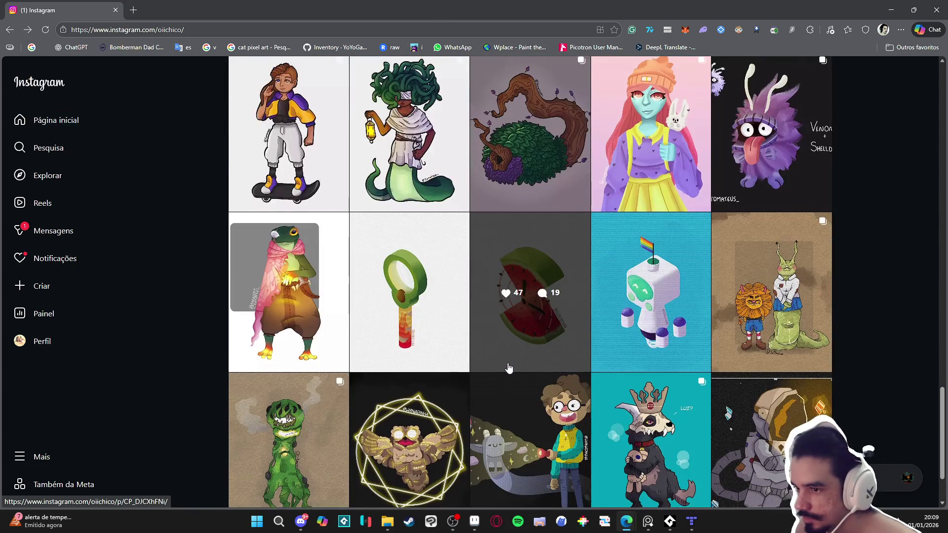
scroll(509, 368, down, 2)
mouse_move(942, 430)
mouse_down()
mouse_move(945, 80)
mouse_move(944, 143)
mouse_up()
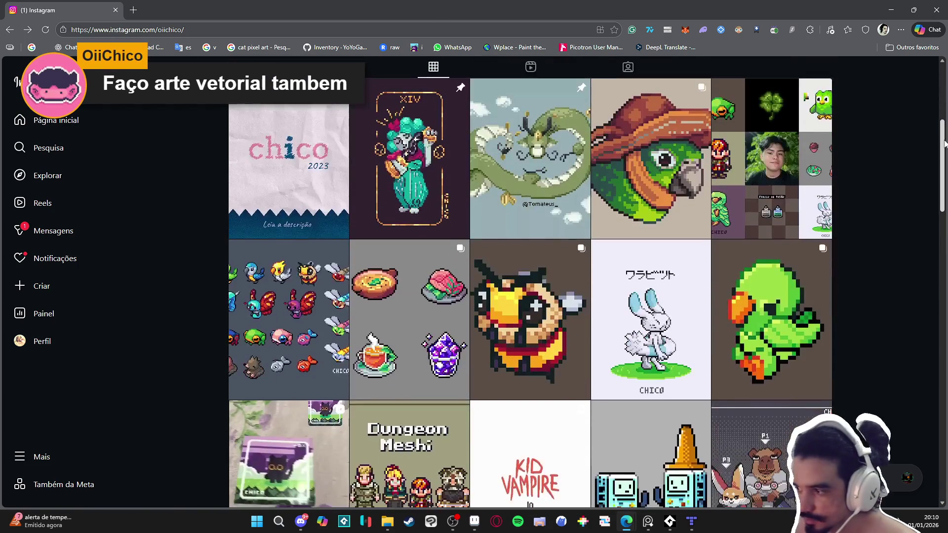
click(661, 306)
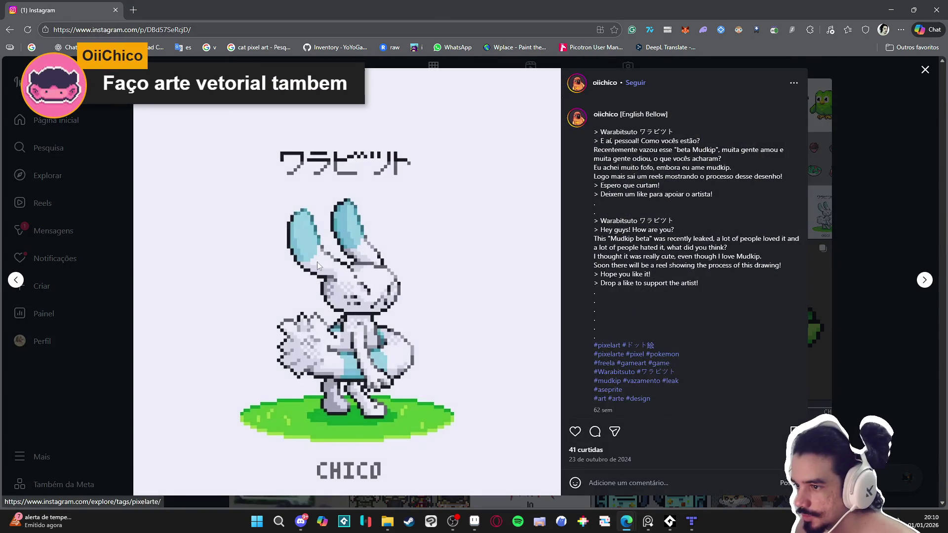
click(879, 165)
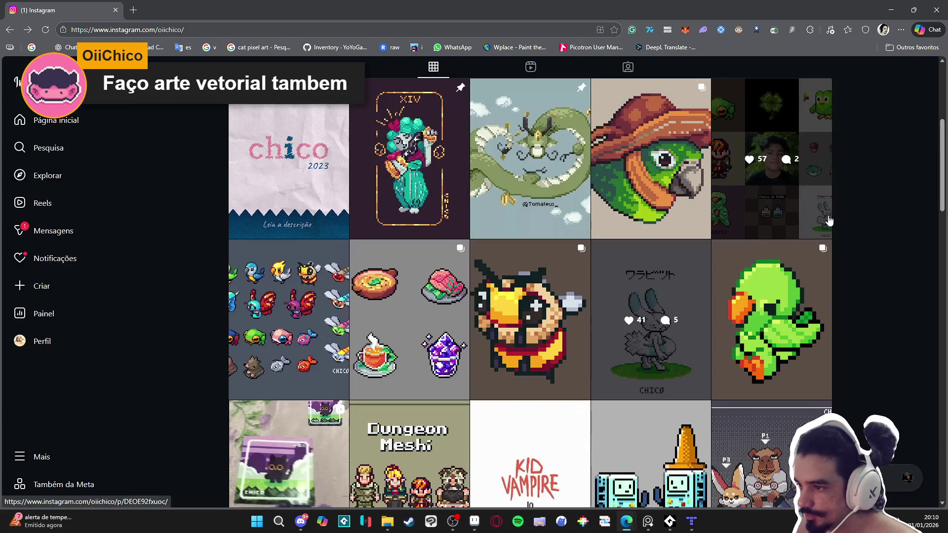
scroll(716, 194, up, 5)
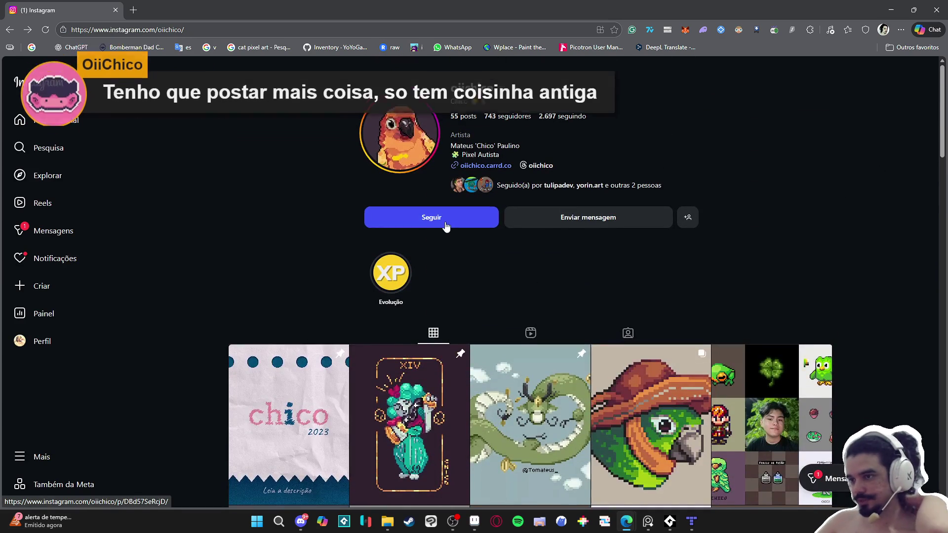
click(446, 227)
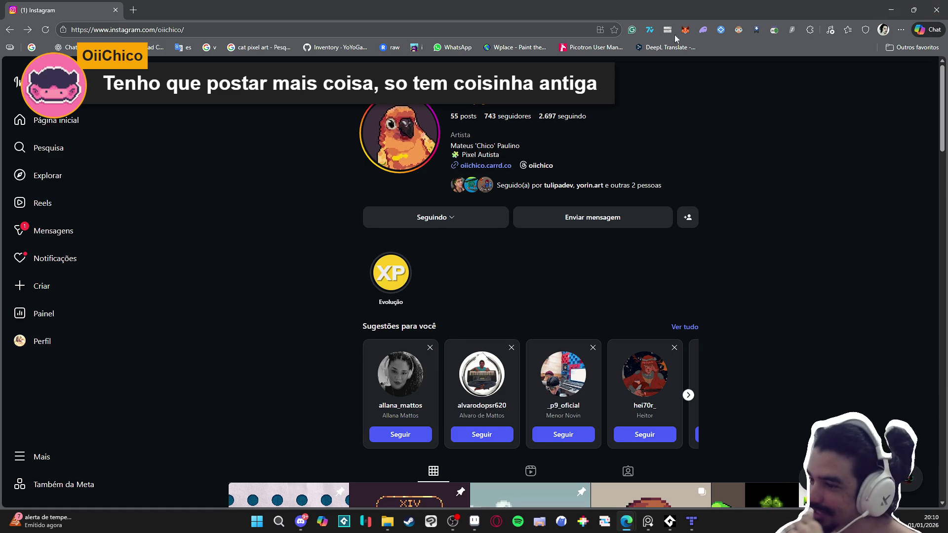
Close the backgammon board, open Aric.aseprite and select two marked dirt tiles
key(alt+Tab)
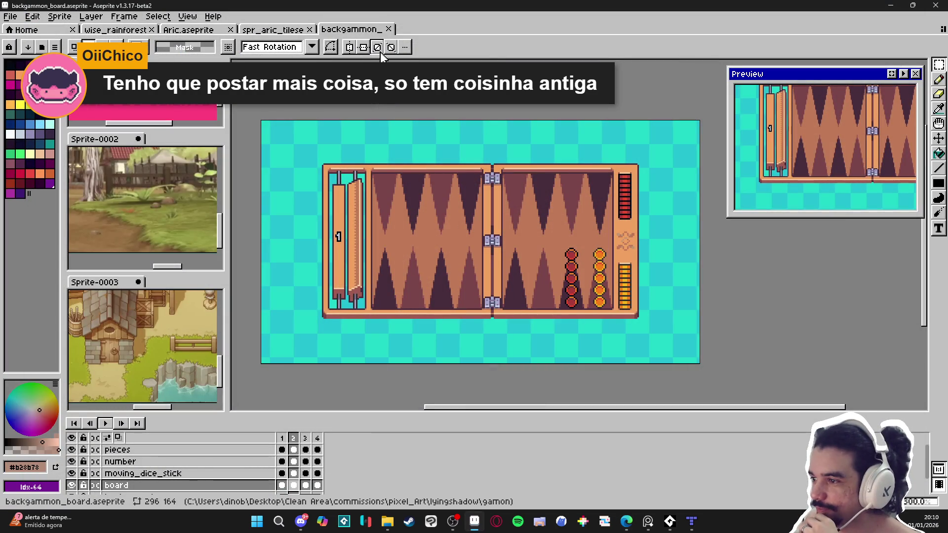
click(389, 29)
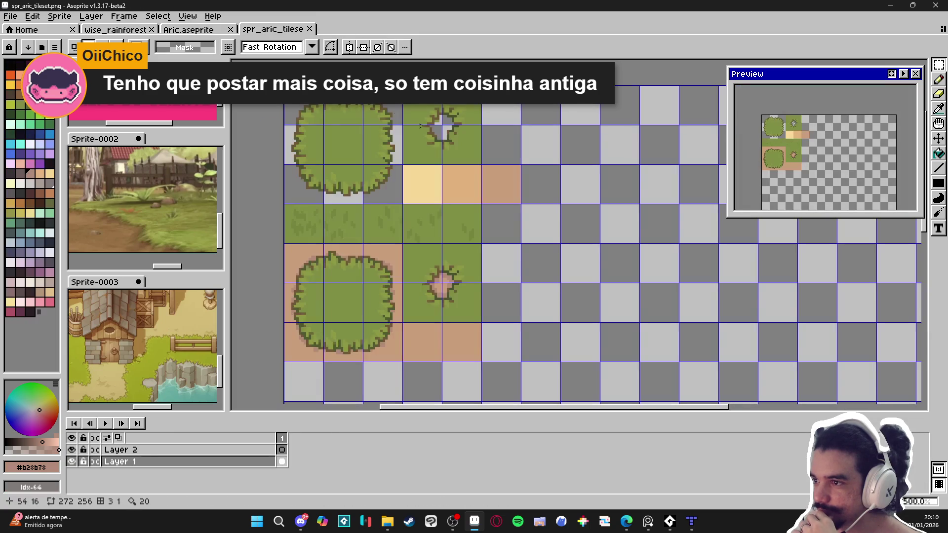
click(199, 30)
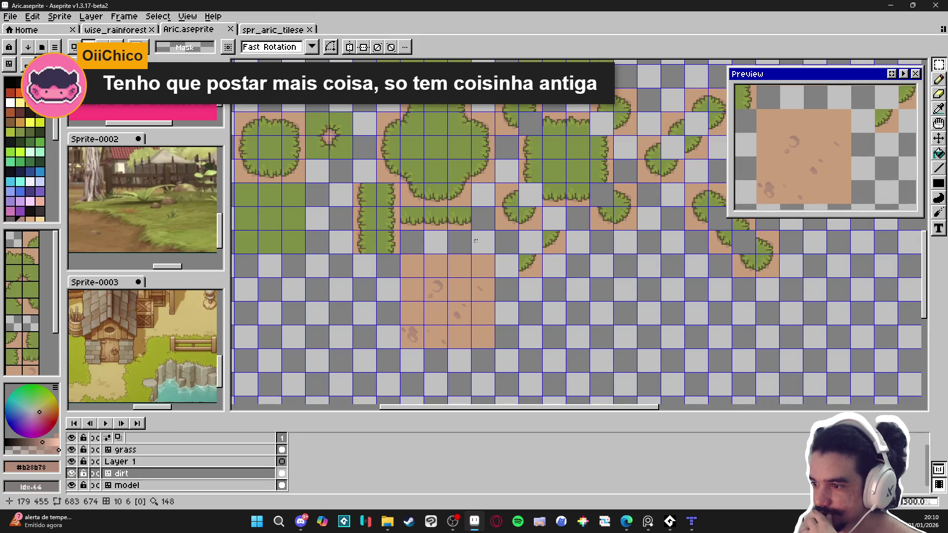
scroll(472, 291, up, 2)
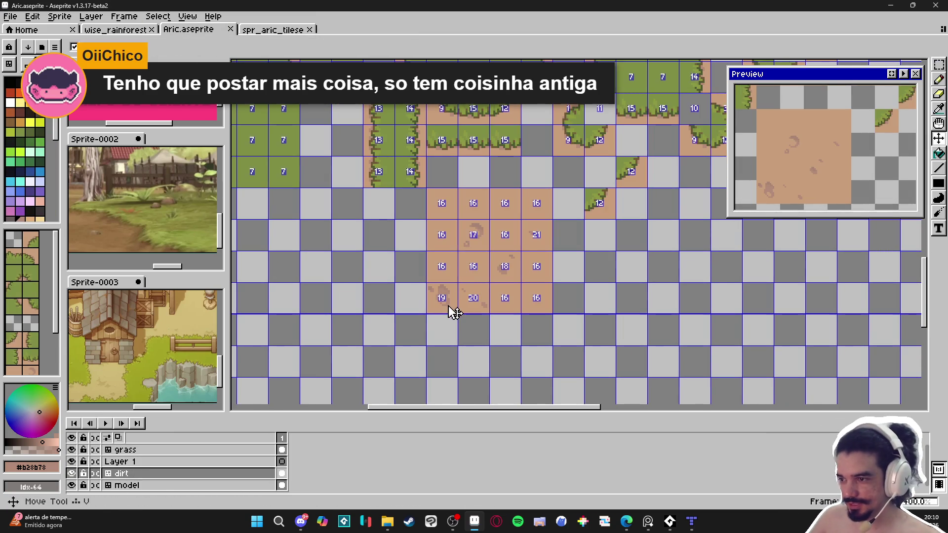
key(m)
click(450, 307)
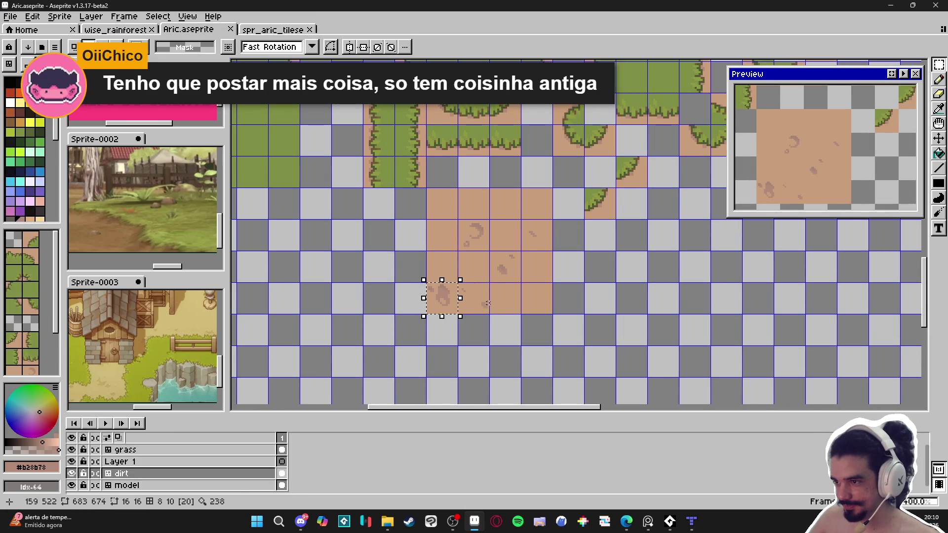
drag(488, 303, 496, 294)
Paste the two dirt tiles into spr_aric_tileset next to its dirt and return to Aric
scroll(486, 322, right, 1)
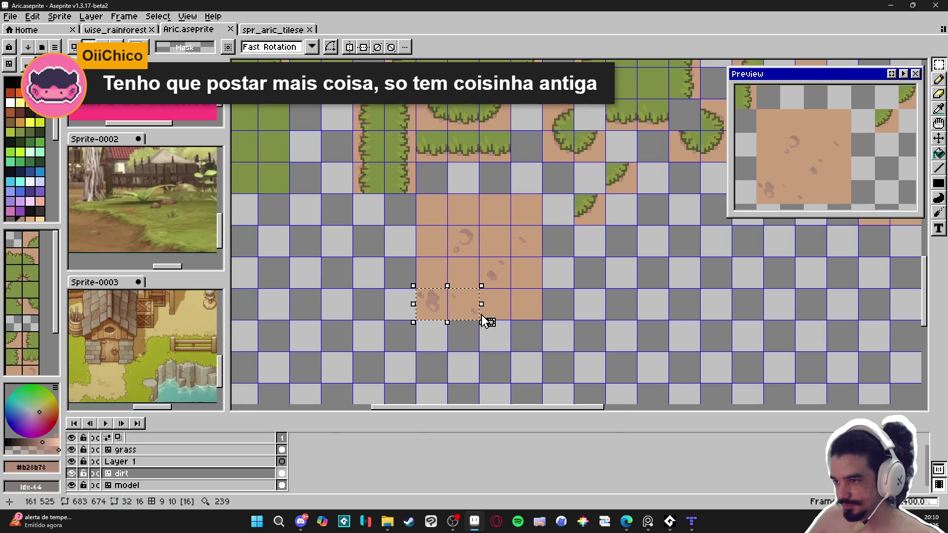
key(ctrl+Tab)
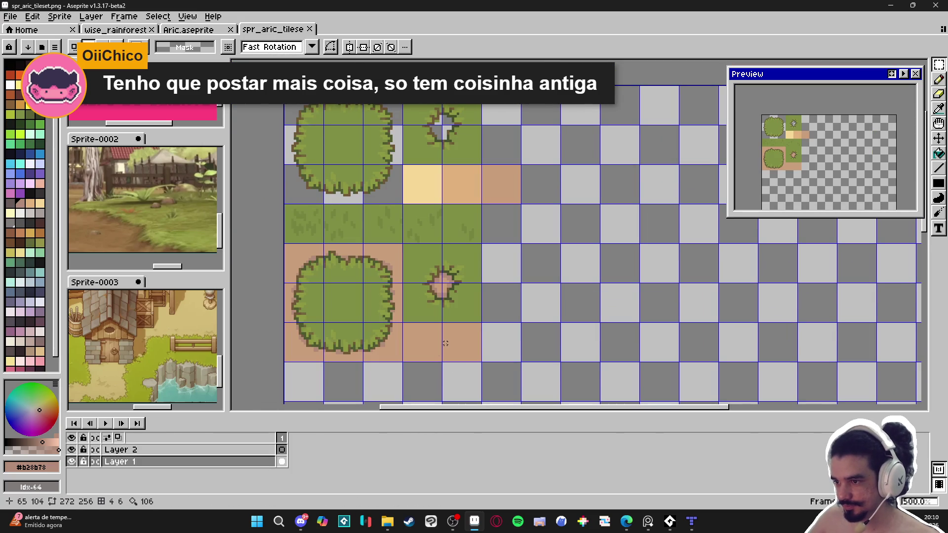
scroll(446, 343, up, 1)
key(ctrl+v)
drag(595, 247, 455, 256)
key(Return)
key(ctrl+Tab)
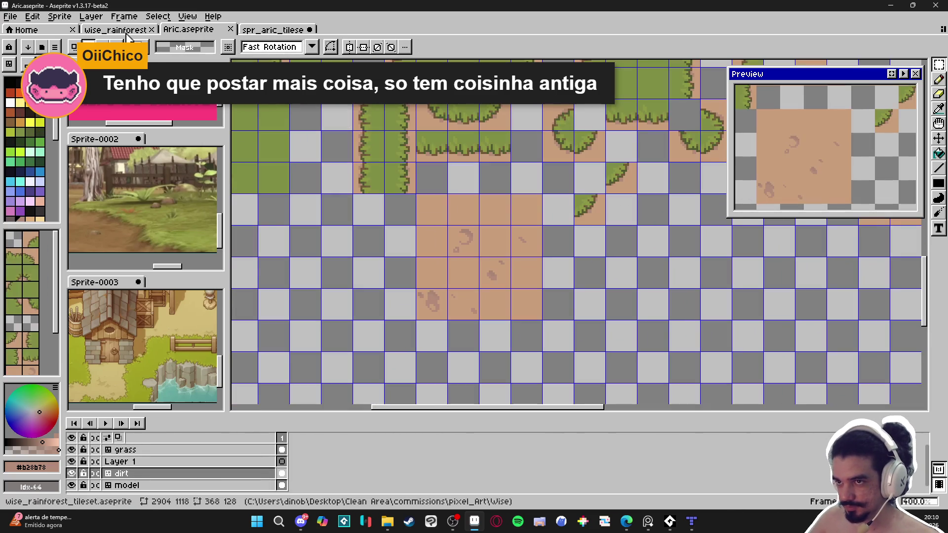
click(259, 30)
click(199, 30)
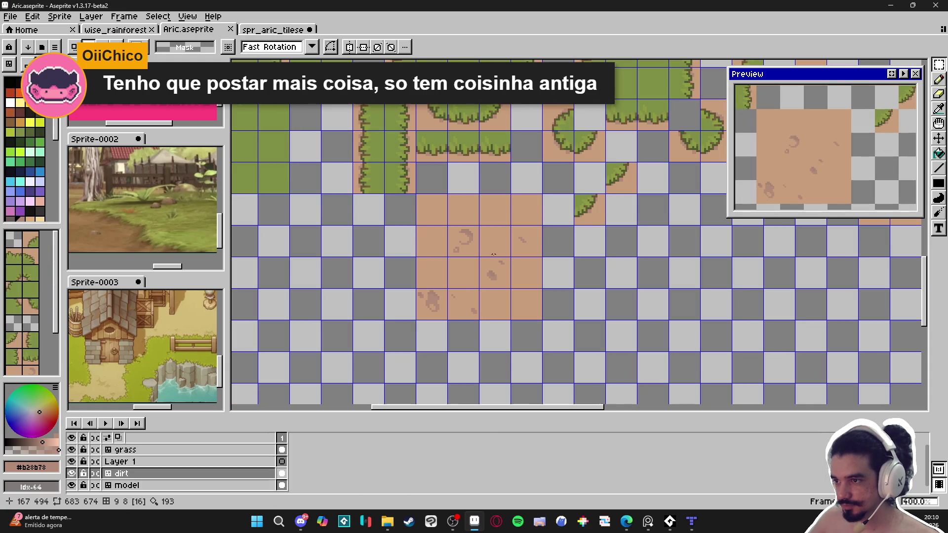
In Aric, paint dirt variant tiles 19 and 20 into a new dirt row
click(440, 238)
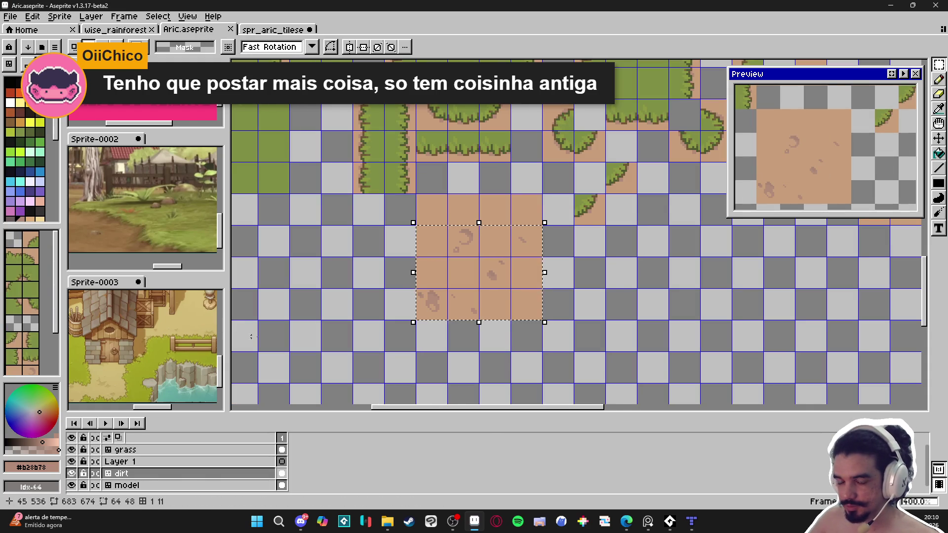
scroll(22, 324, down, 3)
click(30, 316)
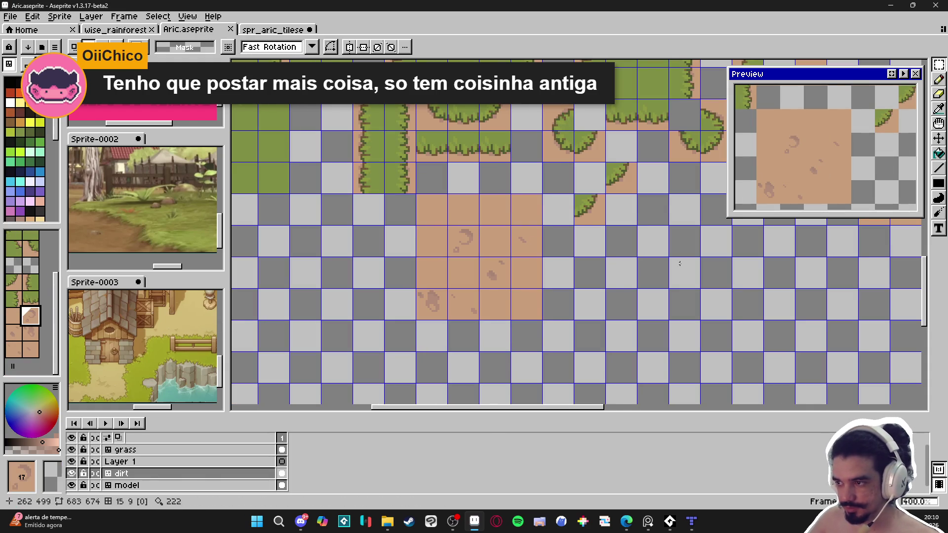
key(b)
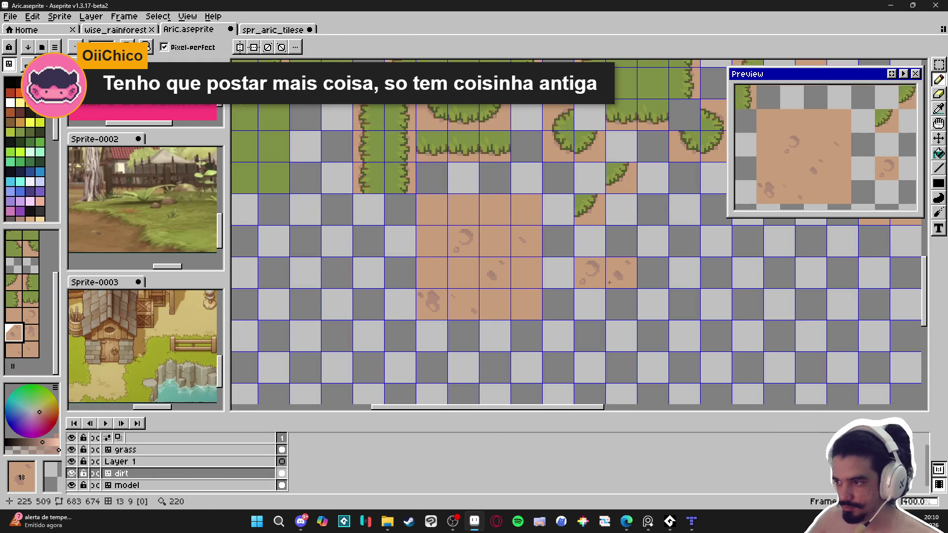
click(34, 333)
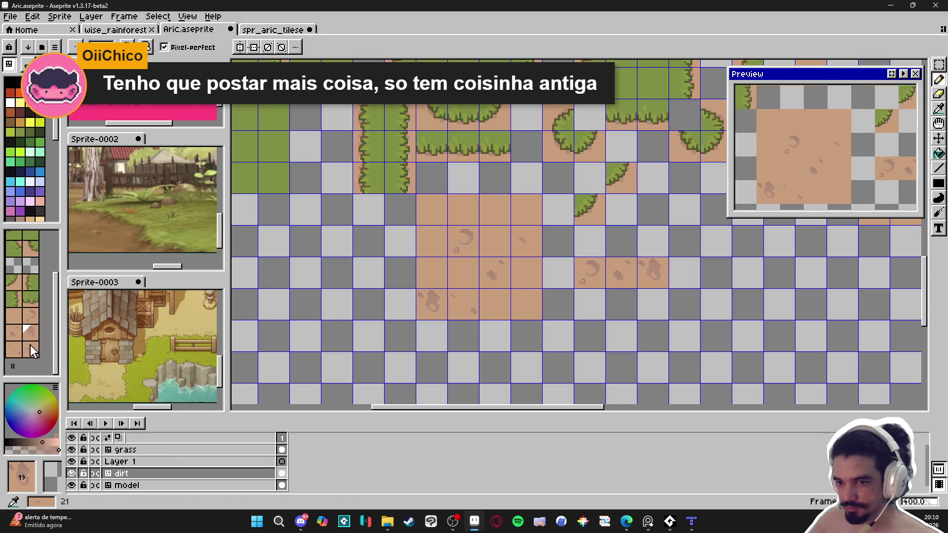
click(14, 350)
click(559, 307)
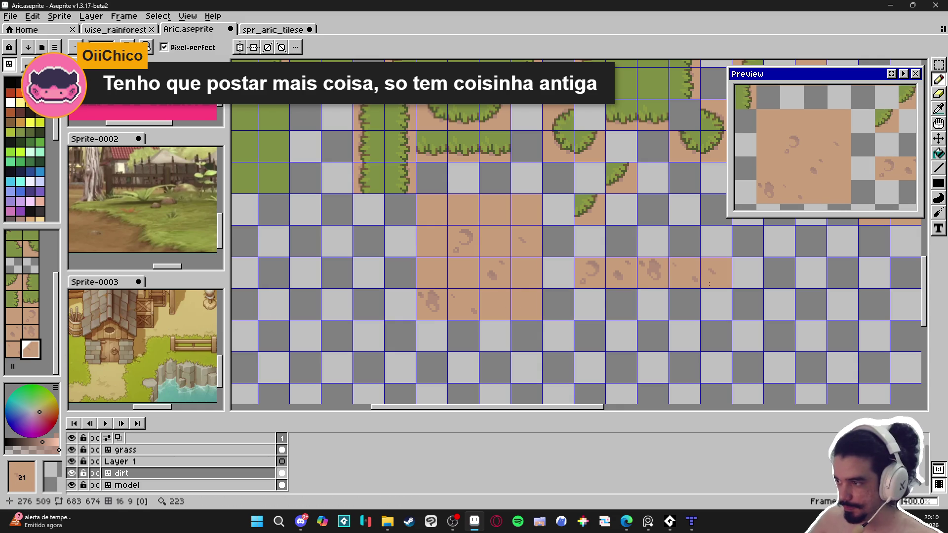
Select the new five-tile dirt row and discard the earlier paste in the tileset
key(m)
click(589, 281)
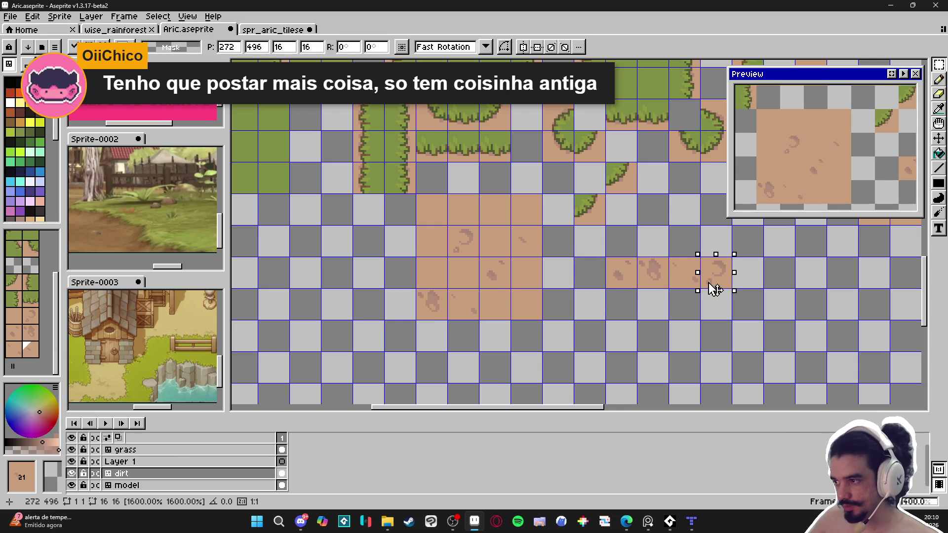
drag(592, 271, 714, 289)
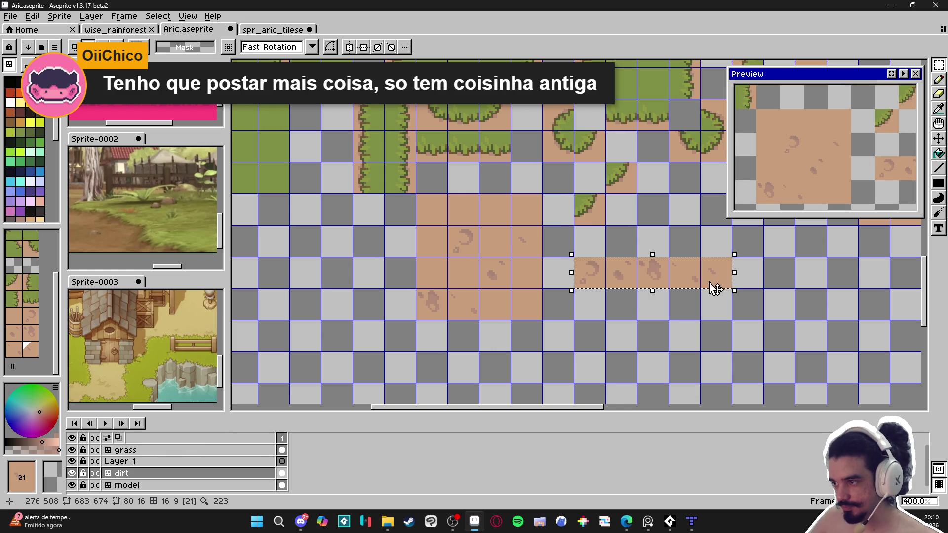
key(ctrl+Tab)
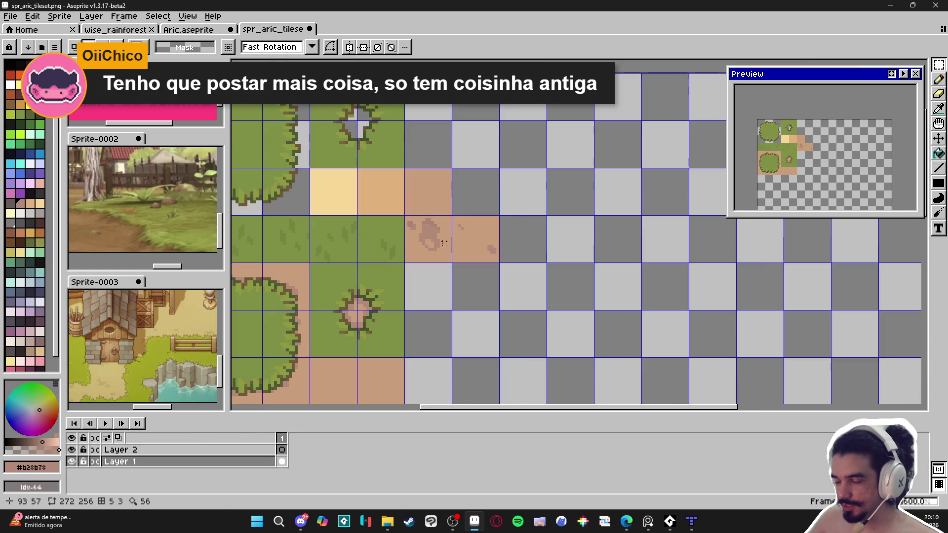
key(Escape)
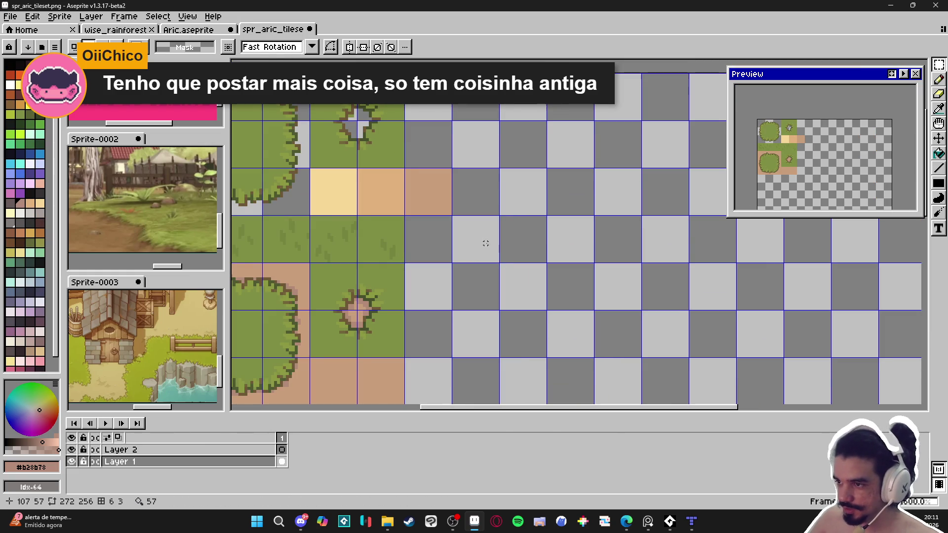
scroll(486, 243, down, 4)
key(ctrl+shift+Tab)
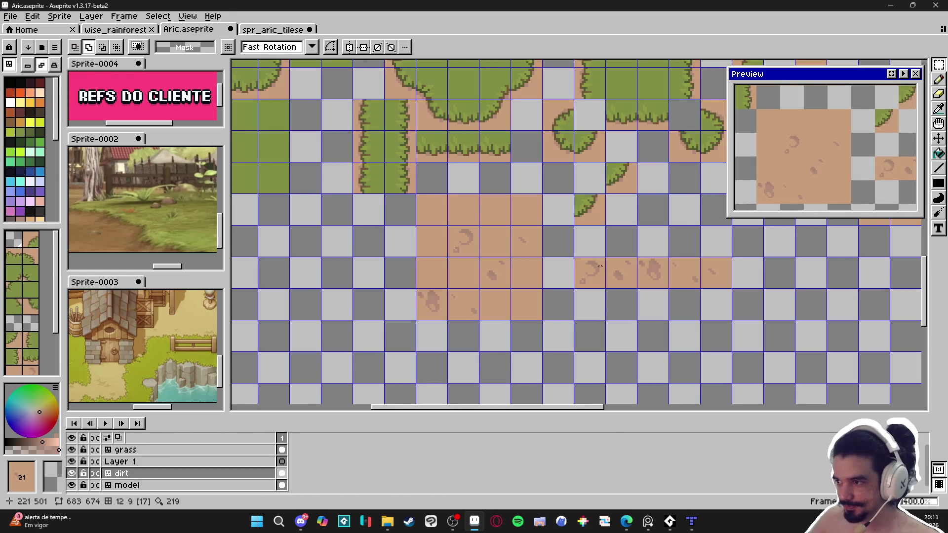
Reselect the five dirt variants and make Layer 2 the working layer in the tileset
key(m)
drag(587, 281, 707, 282)
click(276, 31)
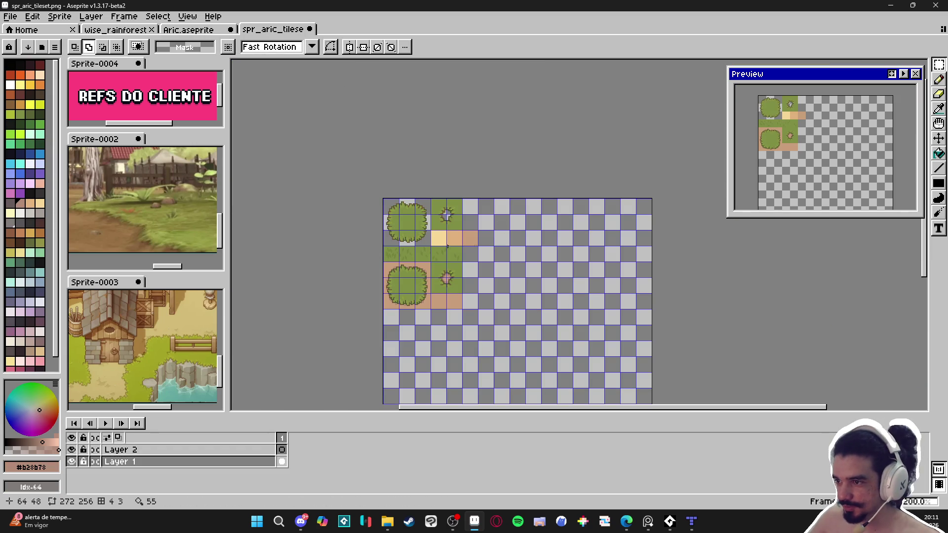
key(v)
click(448, 184)
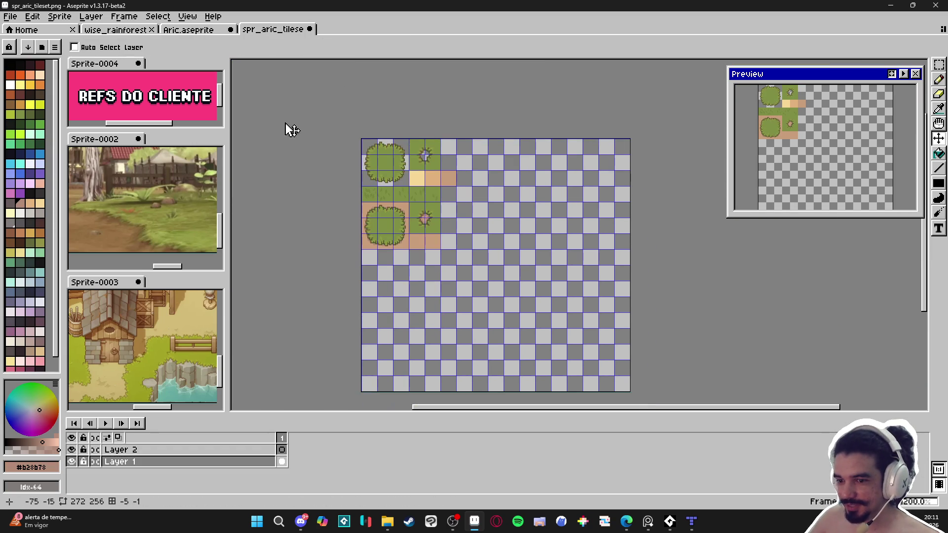
click(239, 450)
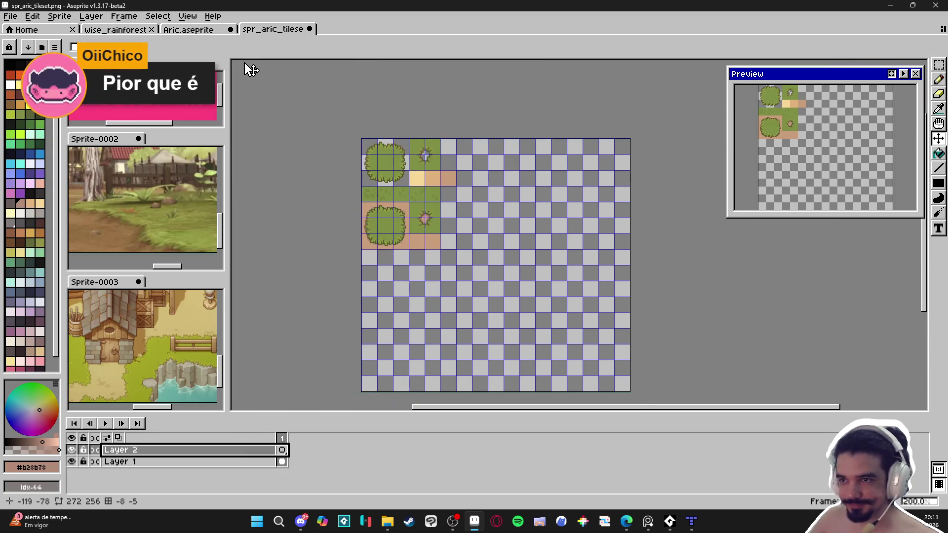
In Aric's pixel mode, select and copy the five-tile dirt variant row
click(195, 30)
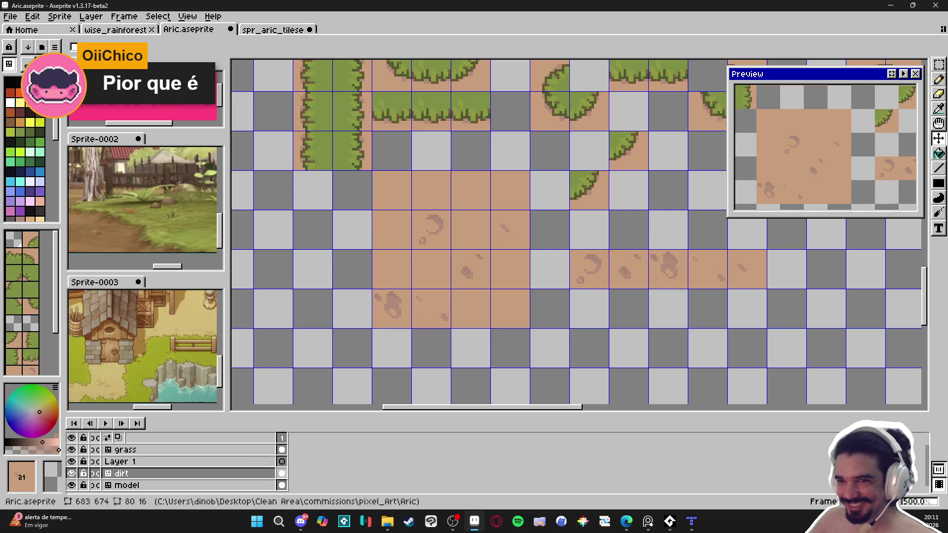
key(Tab)
key(m)
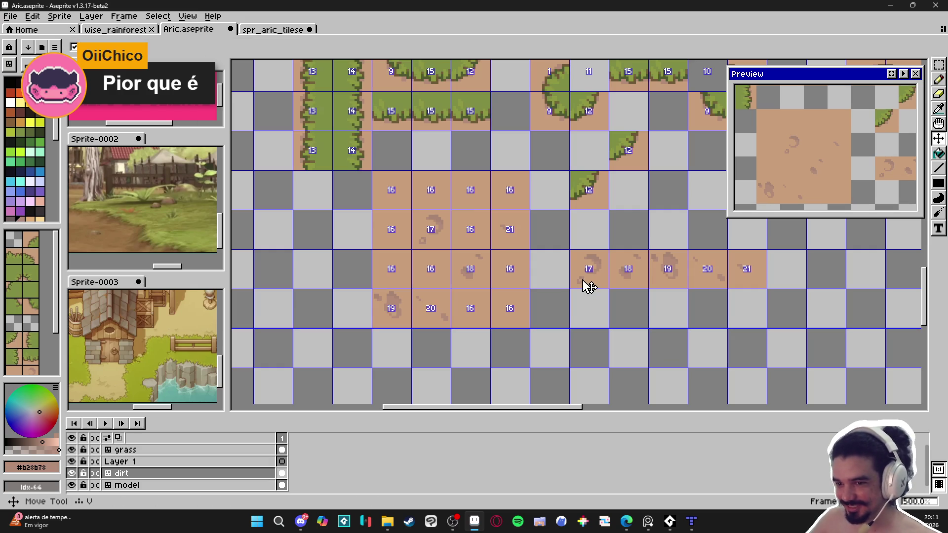
mouse_move(582, 280)
mouse_down()
mouse_move(761, 279)
mouse_move(716, 279)
mouse_move(716, 373)
mouse_up()
key(Escape)
key(ctrl+c)
Paste the dirt strip beside spr_aric_tileset's bottom dirt tiles and save the file
click(273, 29)
key(ctrl+v)
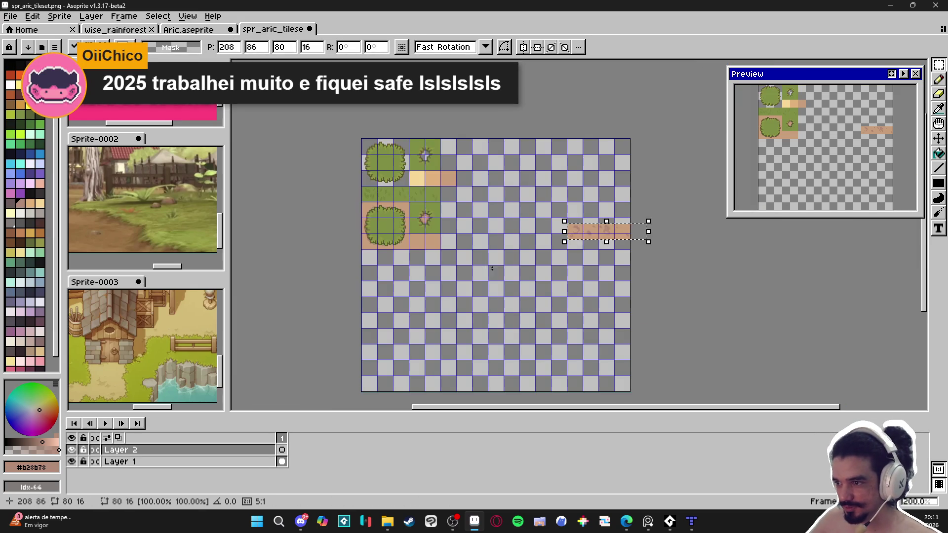
scroll(608, 239, up, 3)
mouse_move(778, 294)
mouse_down()
mouse_move(502, 343)
mouse_move(525, 354)
mouse_move(538, 312)
mouse_up()
scroll(519, 348, up, 2)
key(Return)
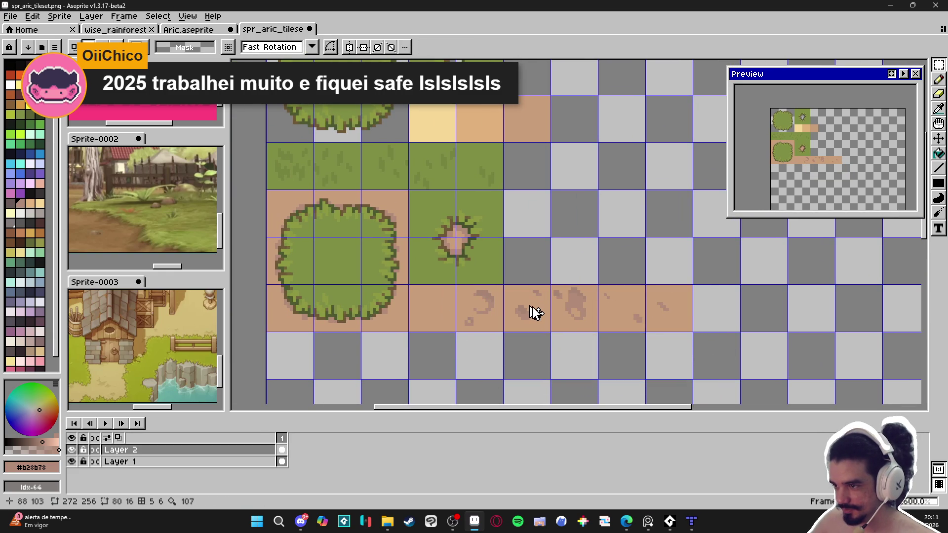
key(ctrl+s)
click(693, 520)
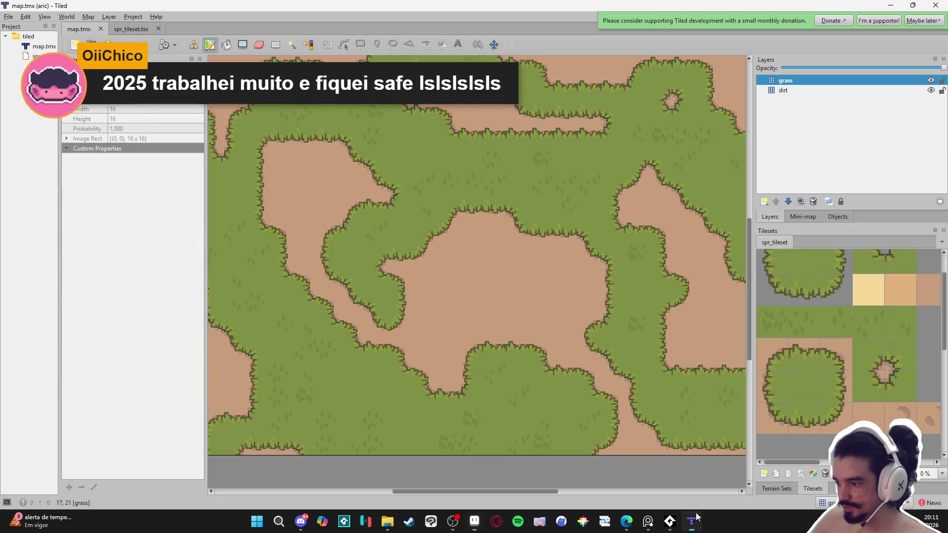
In the grass_with_dirt tileset editor, give the five marked dirt tiles Probability 0,3
click(791, 488)
click(791, 369)
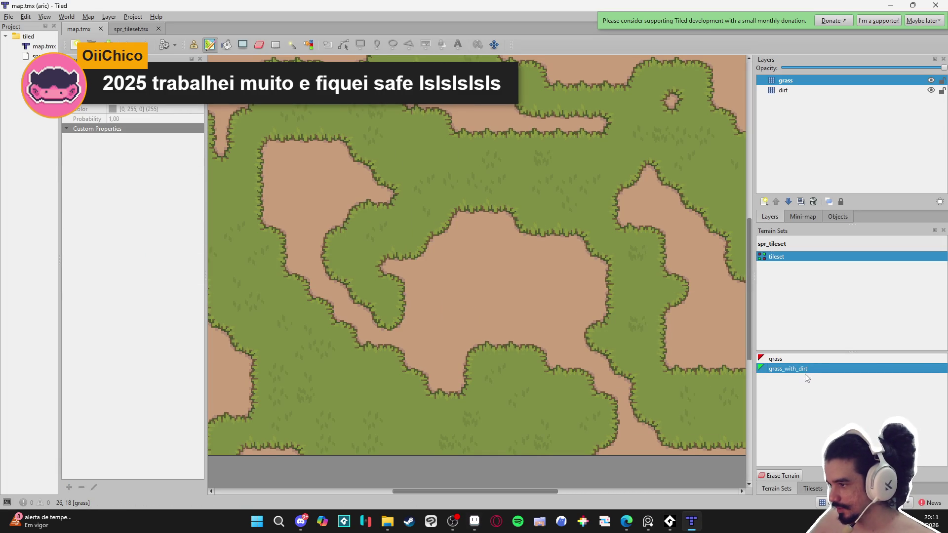
click(813, 489)
click(799, 473)
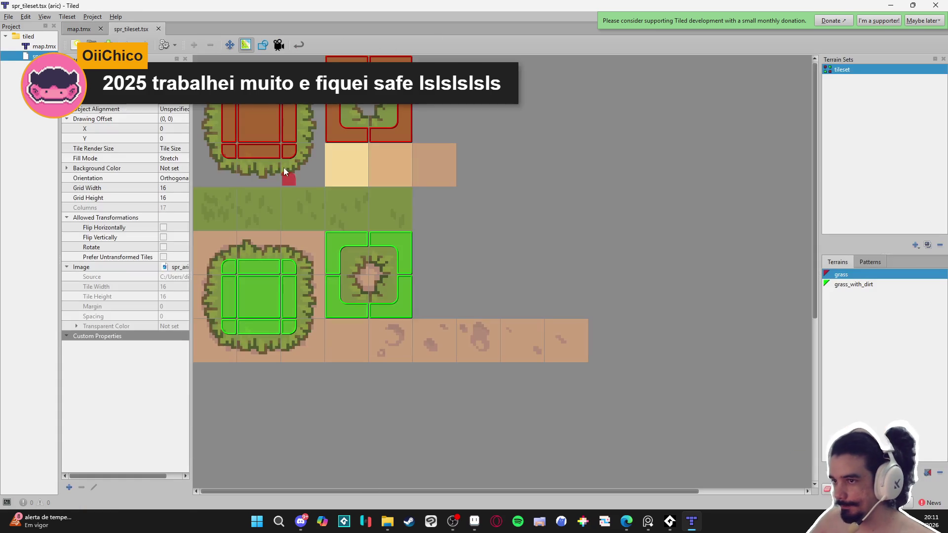
click(235, 49)
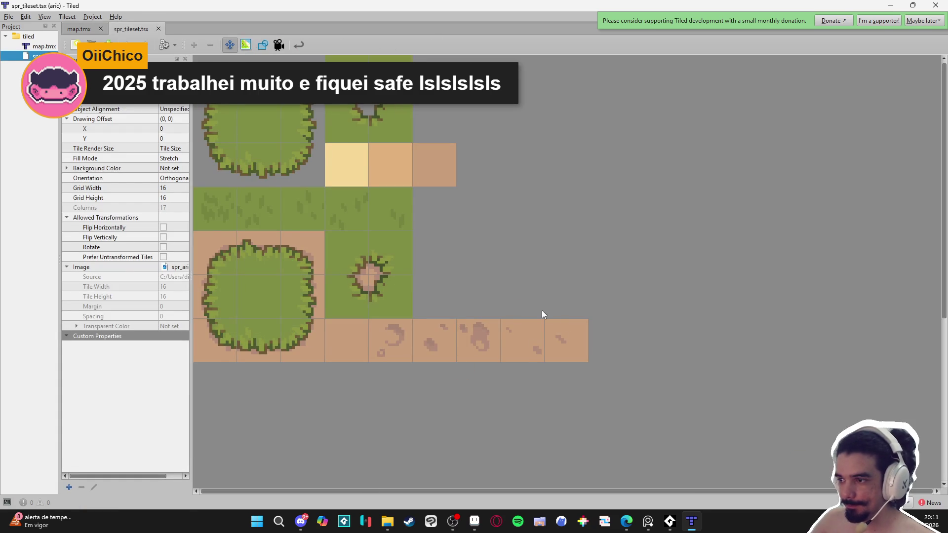
click(553, 331)
mouse_move(573, 346)
mouse_down()
mouse_move(564, 356)
mouse_move(411, 345)
mouse_up()
click(129, 127)
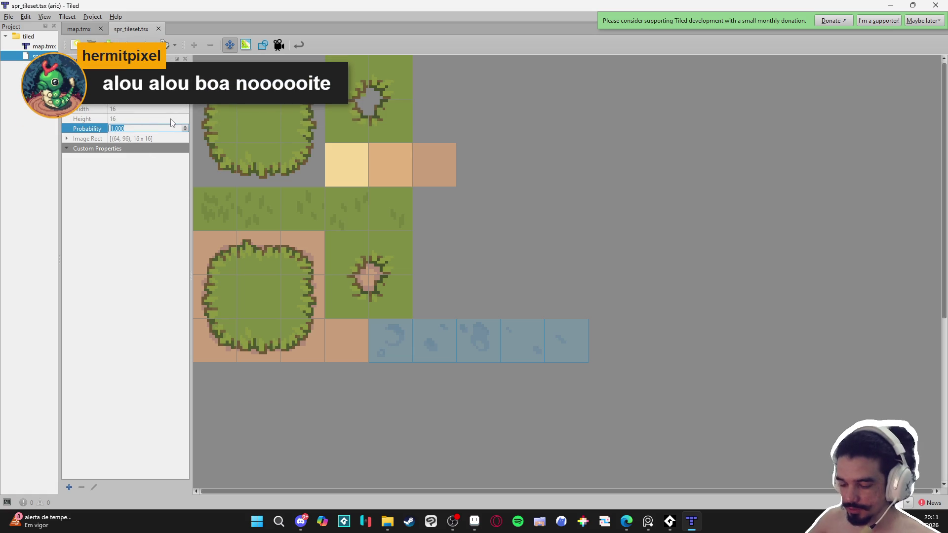
text(0,3)
key(Return)
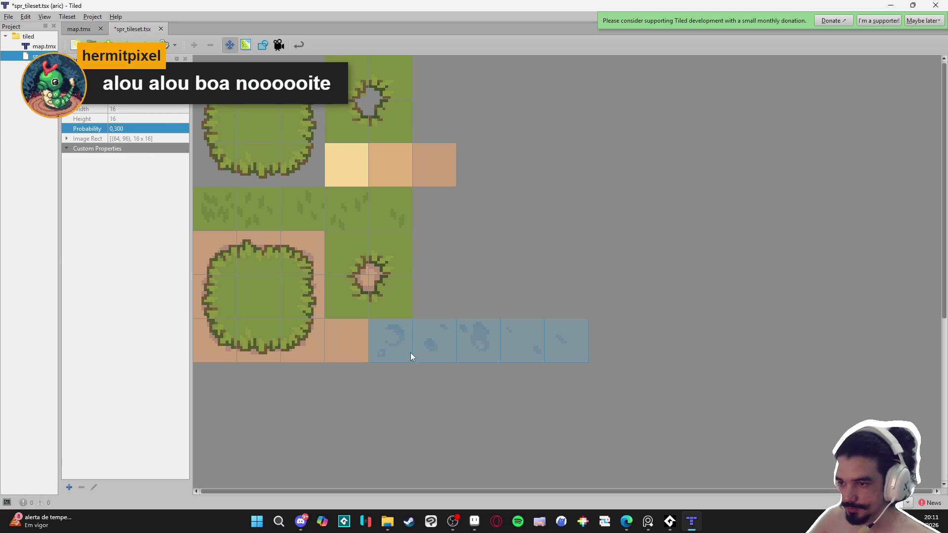
click(82, 28)
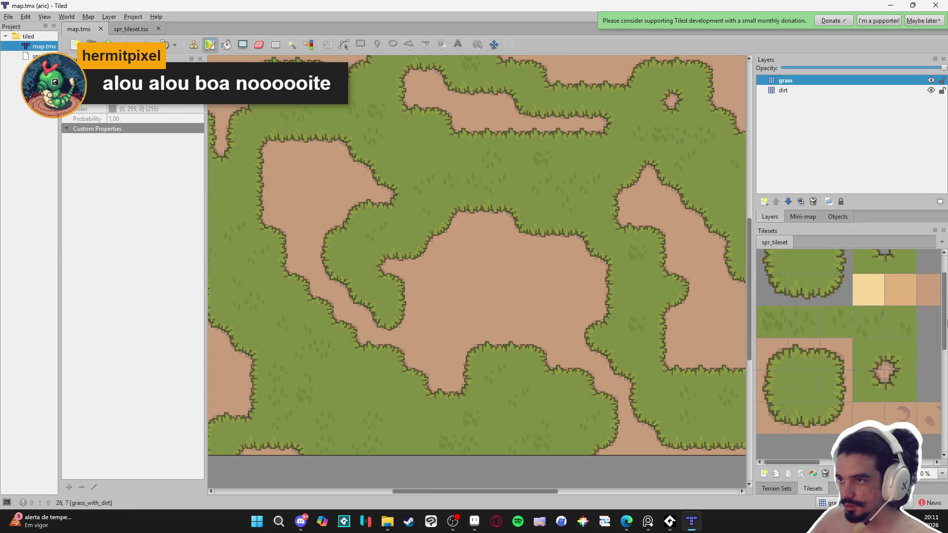
Select the marked dirt tiles, including the swirl-marked one, and choose Bucket Fill
click(882, 423)
scroll(888, 430, down, 2)
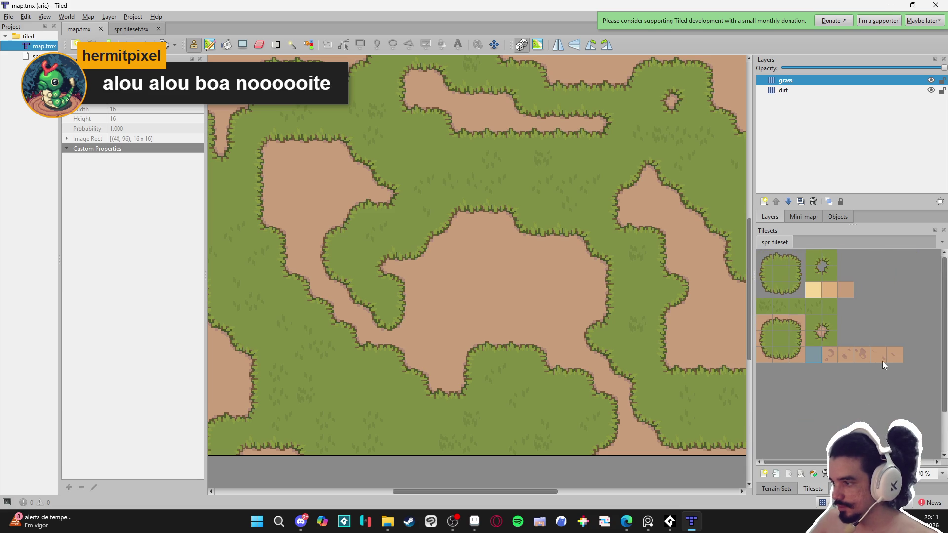
scroll(883, 363, up, 1)
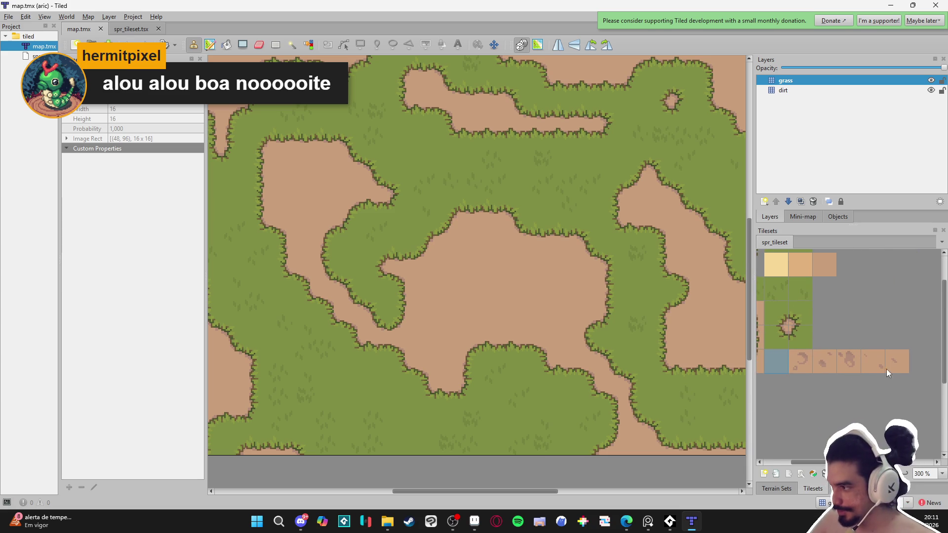
ctrl+click(895, 365)
ctrl+click(873, 365)
ctrl+click(801, 363)
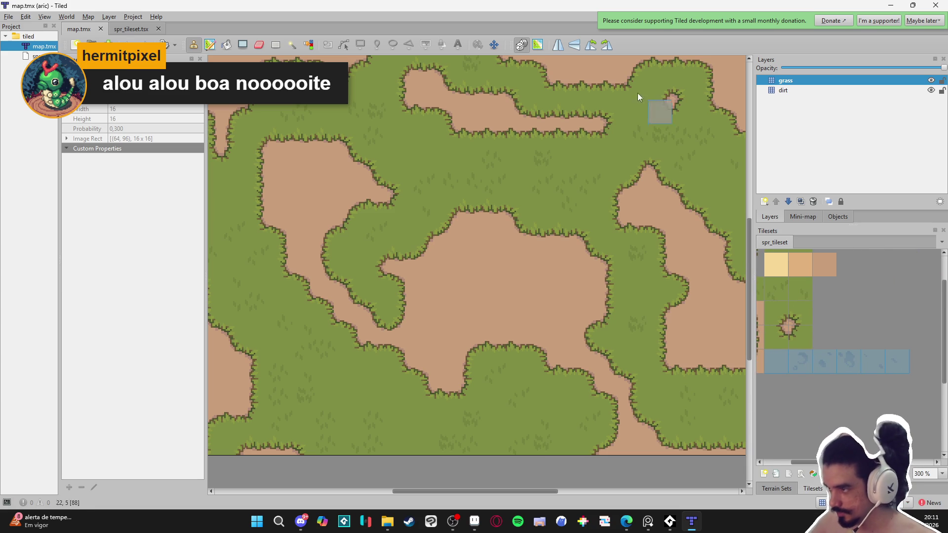
click(227, 45)
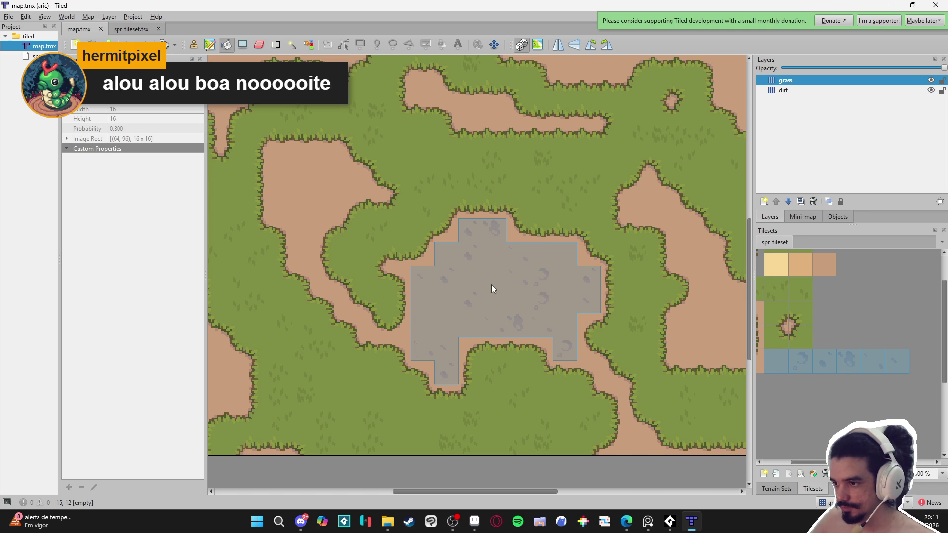
Lower the five marked dirt tiles' probability to 0,1 in the tileset editor
click(778, 487)
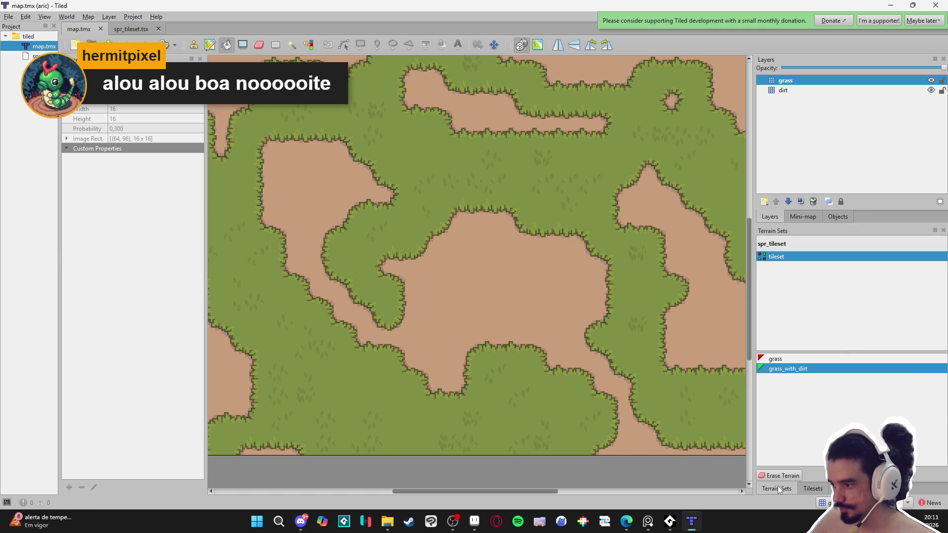
click(814, 491)
click(801, 476)
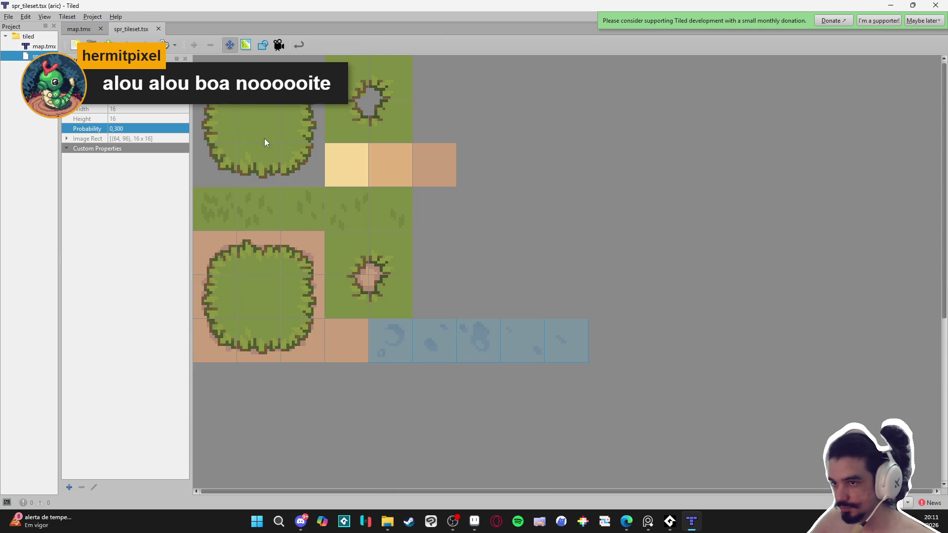
click(411, 346)
drag(431, 339, 559, 342)
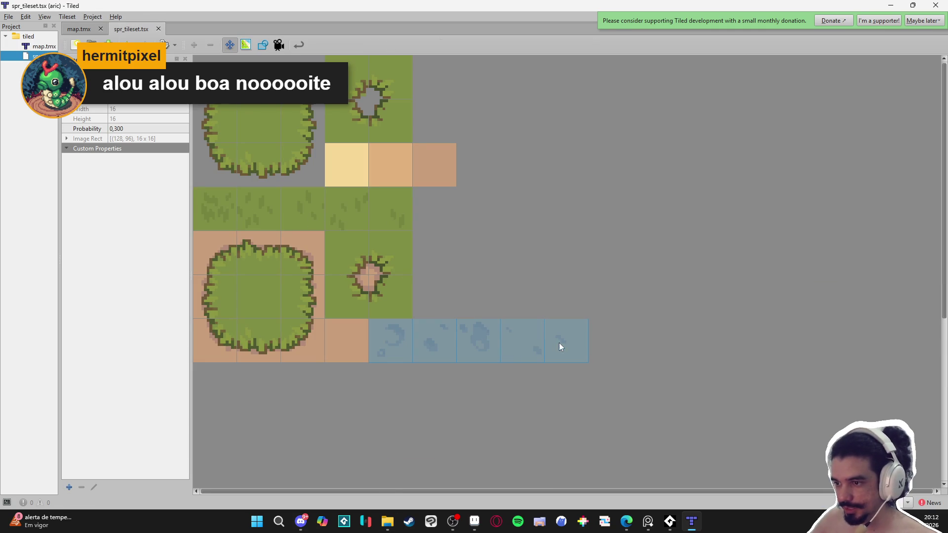
click(135, 127)
text(0,100)
key(Return)
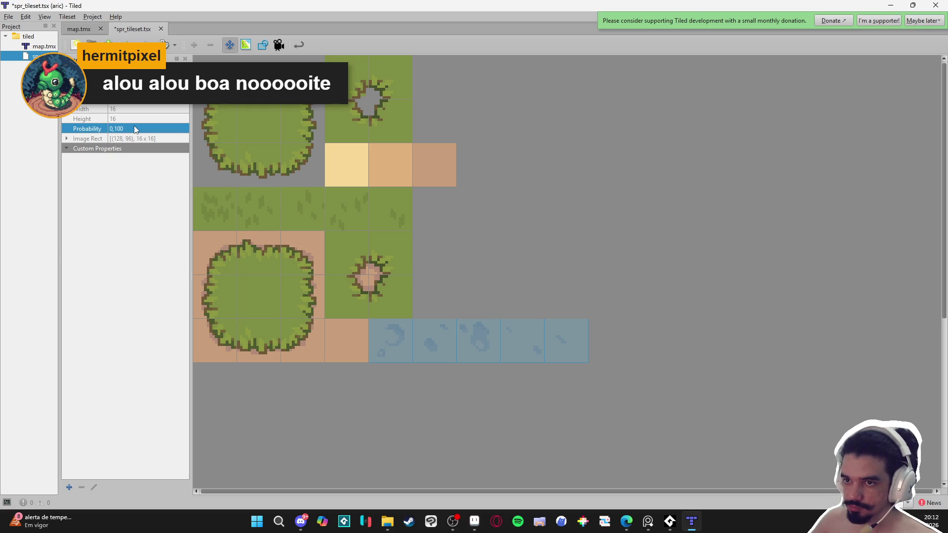
click(79, 29)
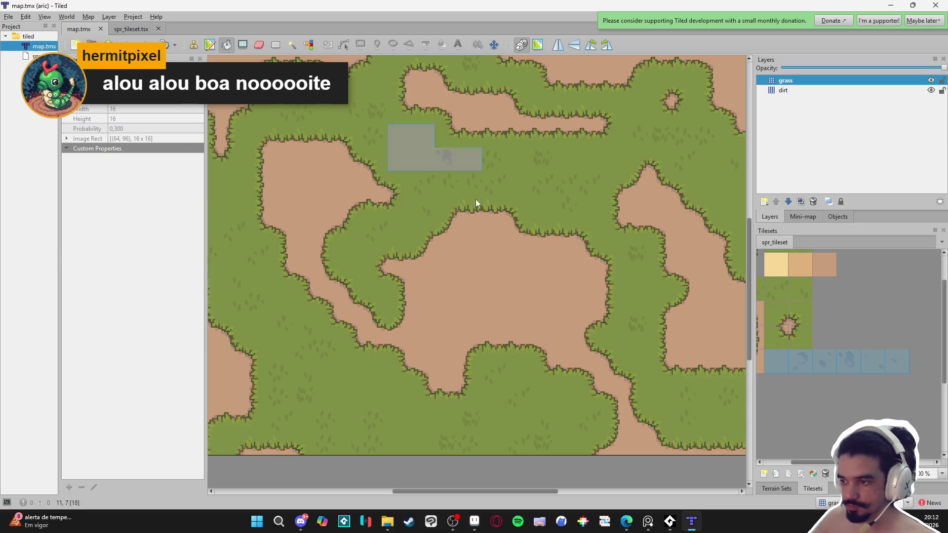
Fill the central, right, left and top dirt areas with the variant tiles
click(549, 296)
click(694, 339)
click(292, 210)
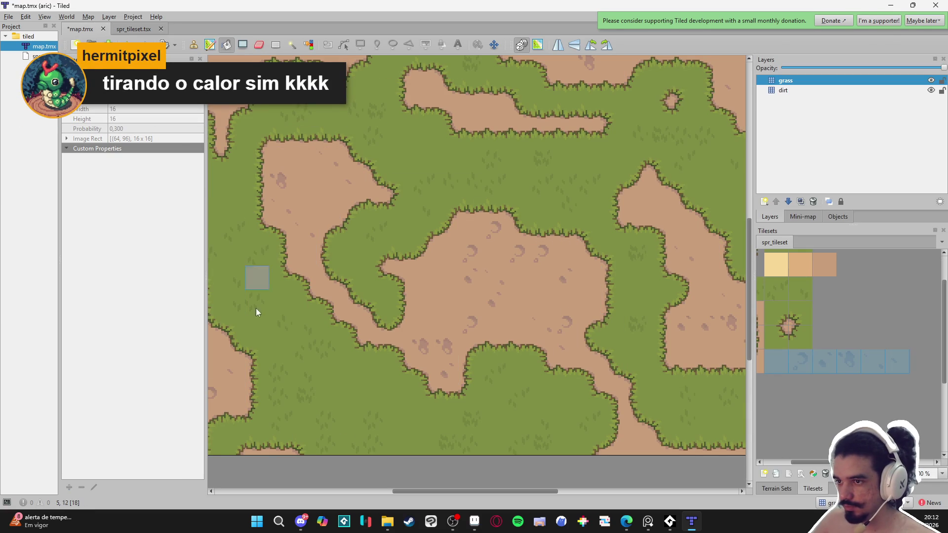
click(509, 135)
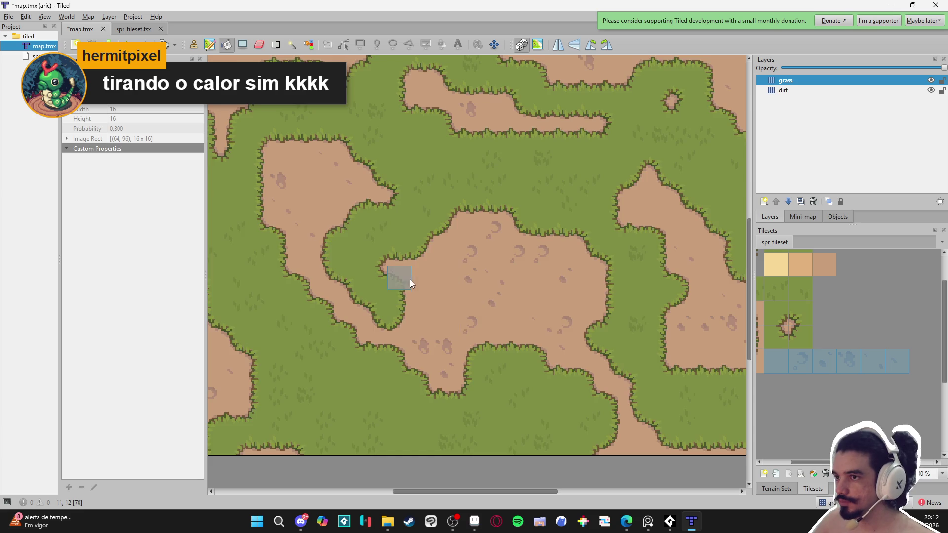
mouse_move(410, 279)
mouse_down()
mouse_move(457, 356)
mouse_move(421, 275)
mouse_move(394, 291)
mouse_move(401, 303)
mouse_up()
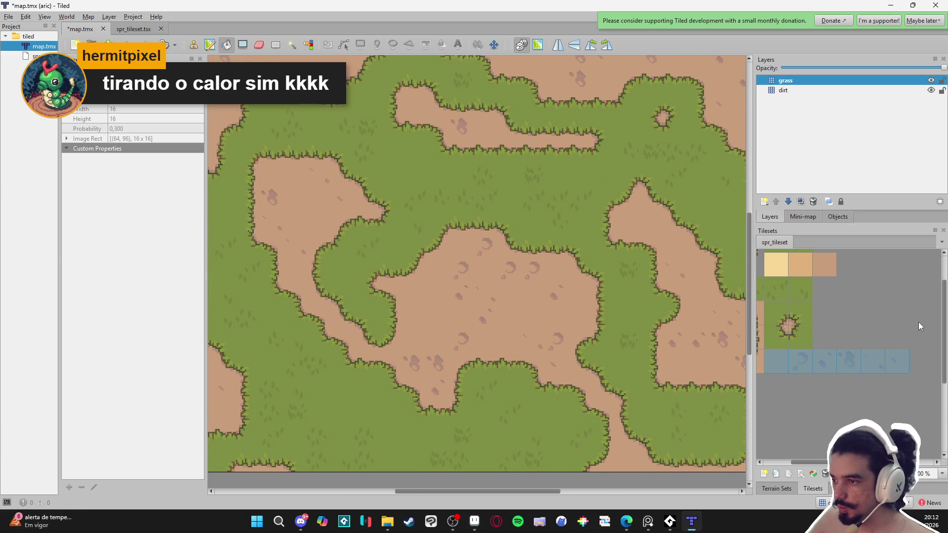
Drop the marked tiles' probability to 0,05 and clear the earlier dirt decoration from map.tmx
click(774, 489)
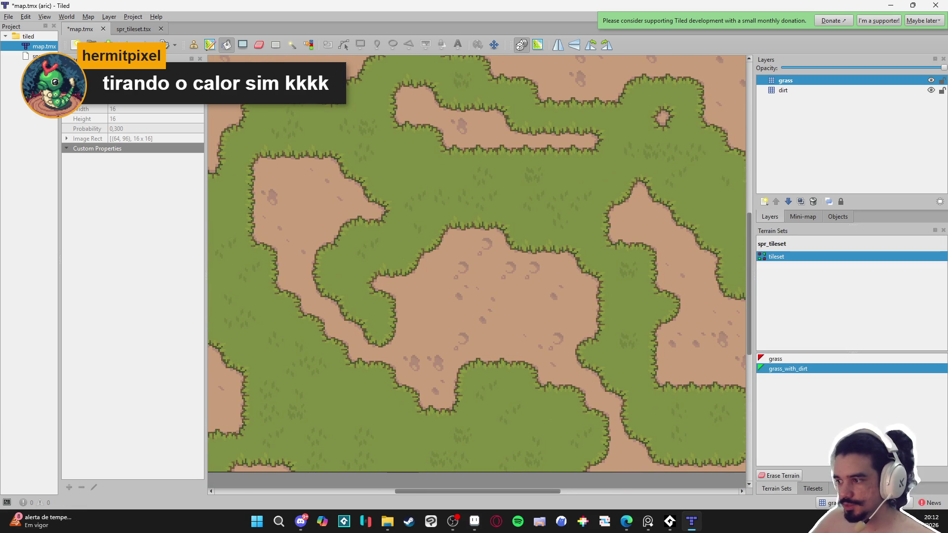
click(816, 489)
click(801, 474)
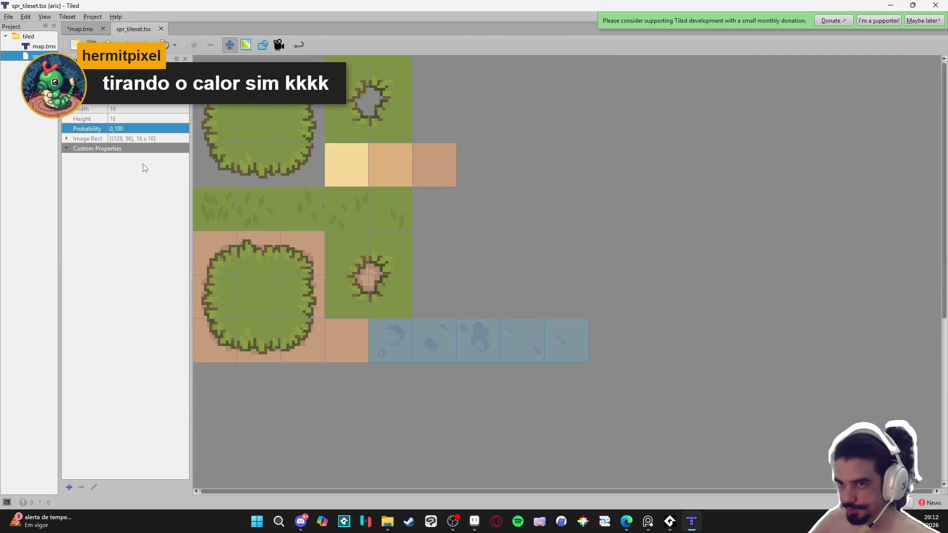
key(BackSpace)
key(BackSpace)
key(BackSpace)
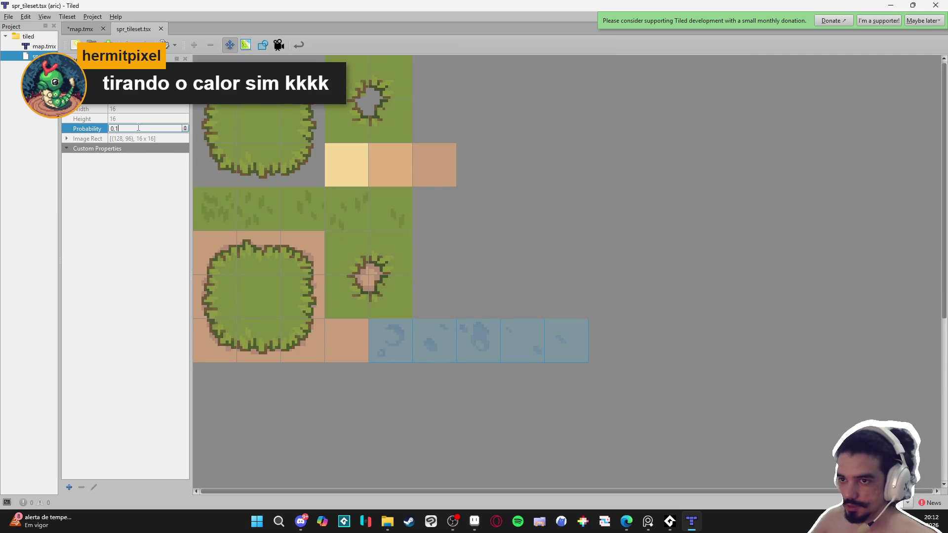
text(05)
key(Return)
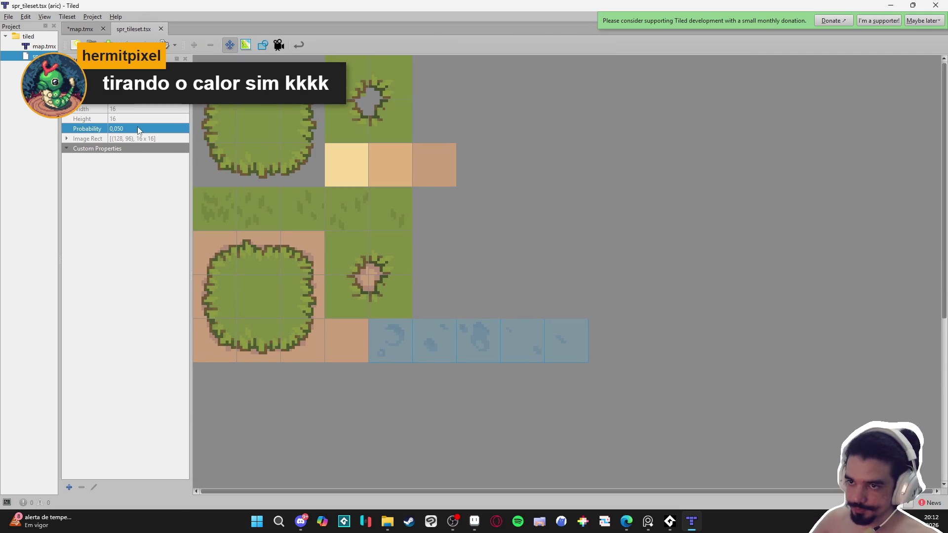
click(79, 29)
click(644, 330)
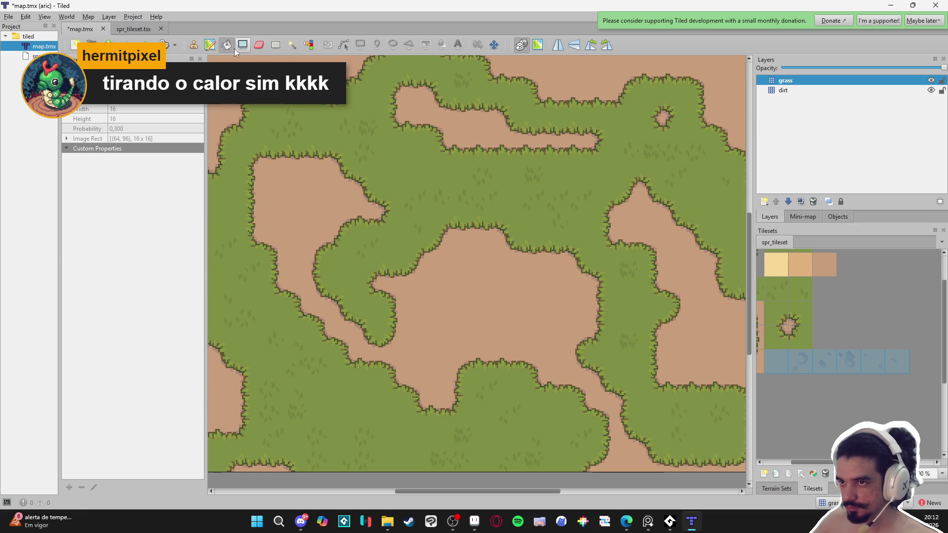
Bucket-fill the central, right, top and left dirt areas with the low-probability dirt variants
click(485, 332)
click(734, 318)
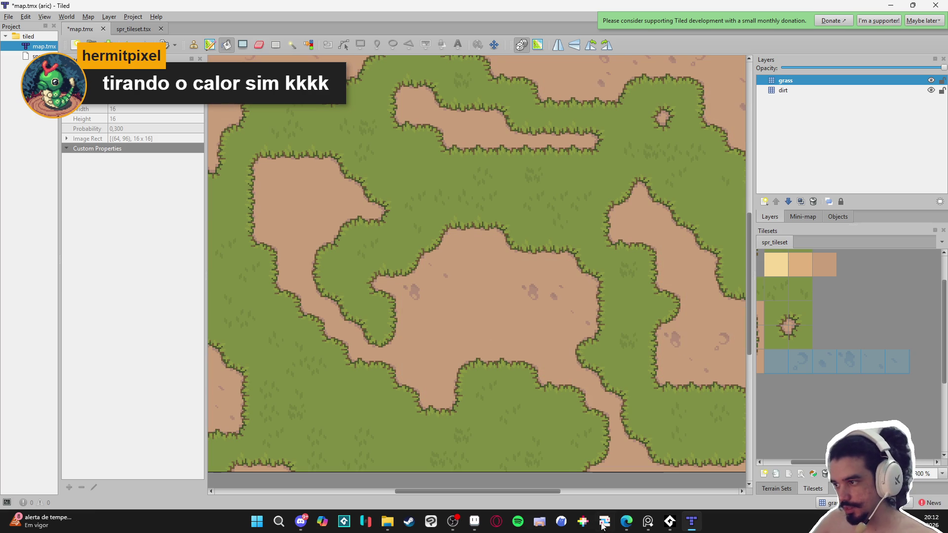
click(309, 223)
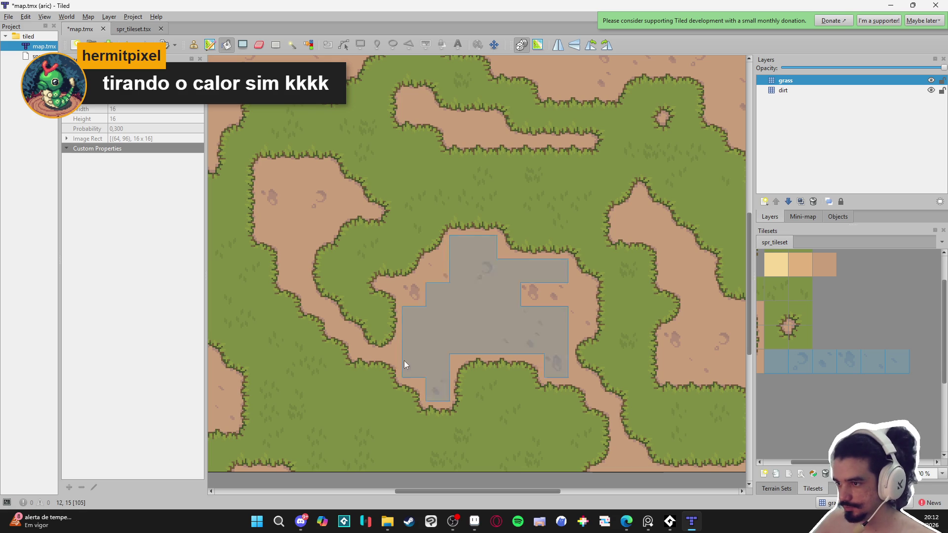
click(194, 44)
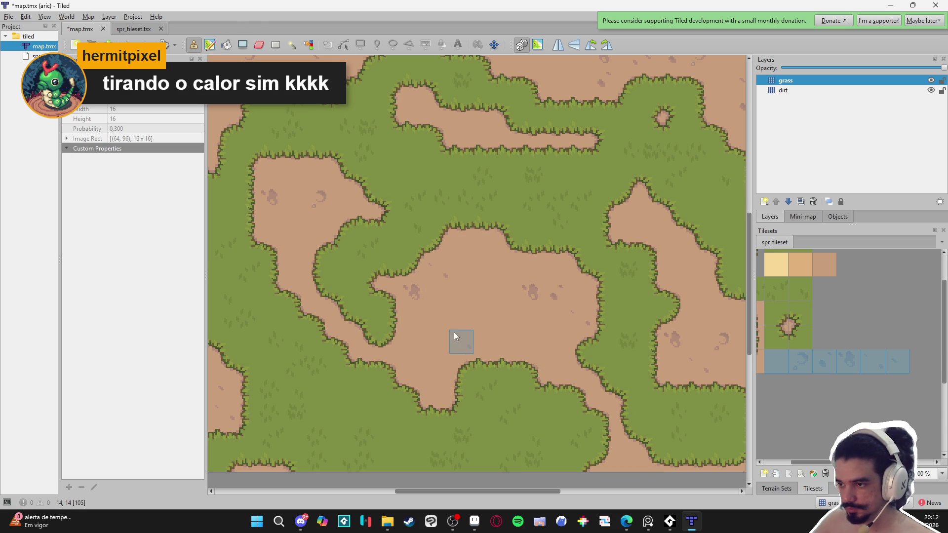